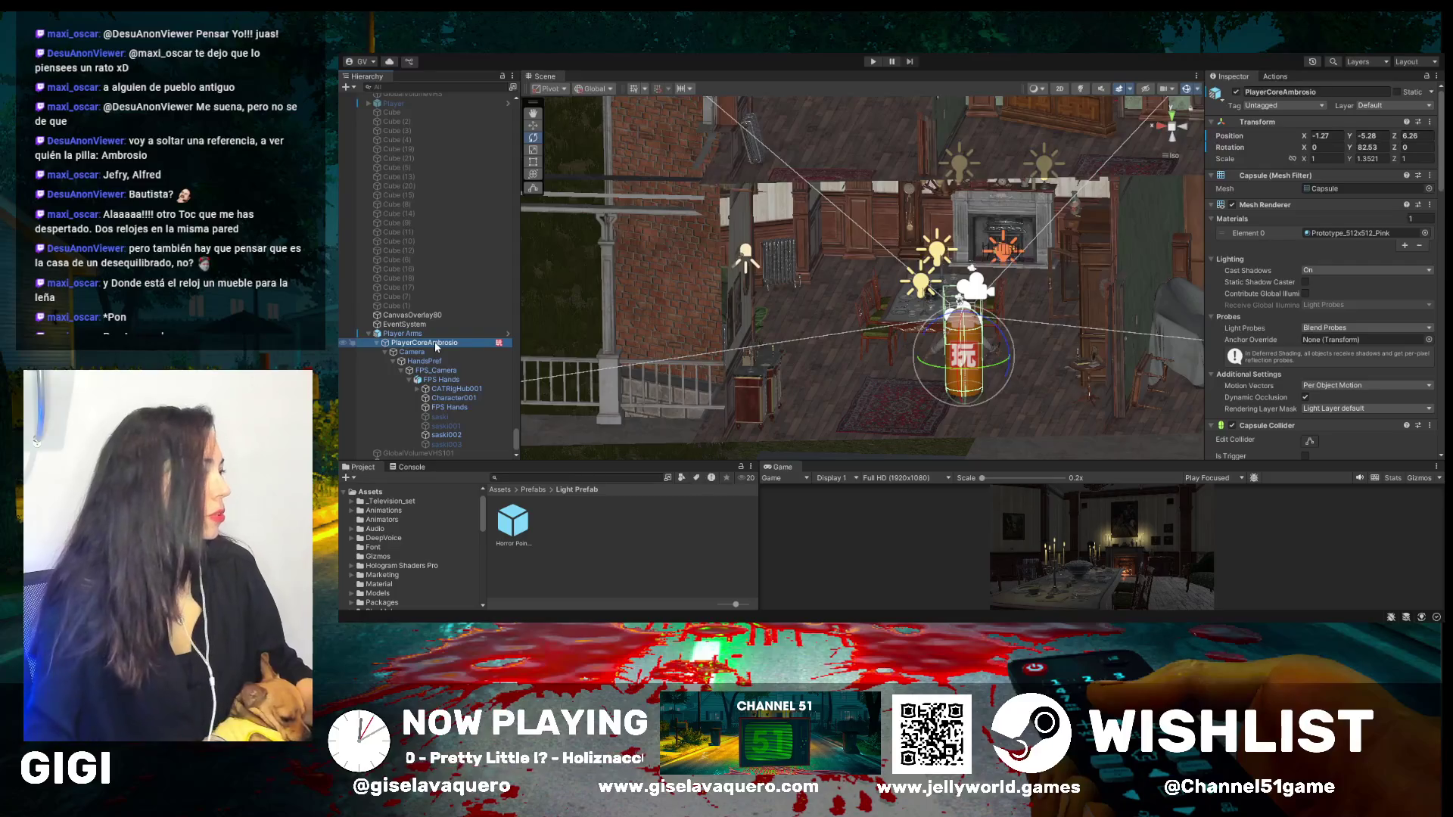
- Rename PlayerCoreAmbrosio to PlayerCore_Ambrosio and Player Arms to Player Ambrosio
left_click(432, 344)
type("_")
key("Return")
left_click(429, 335)
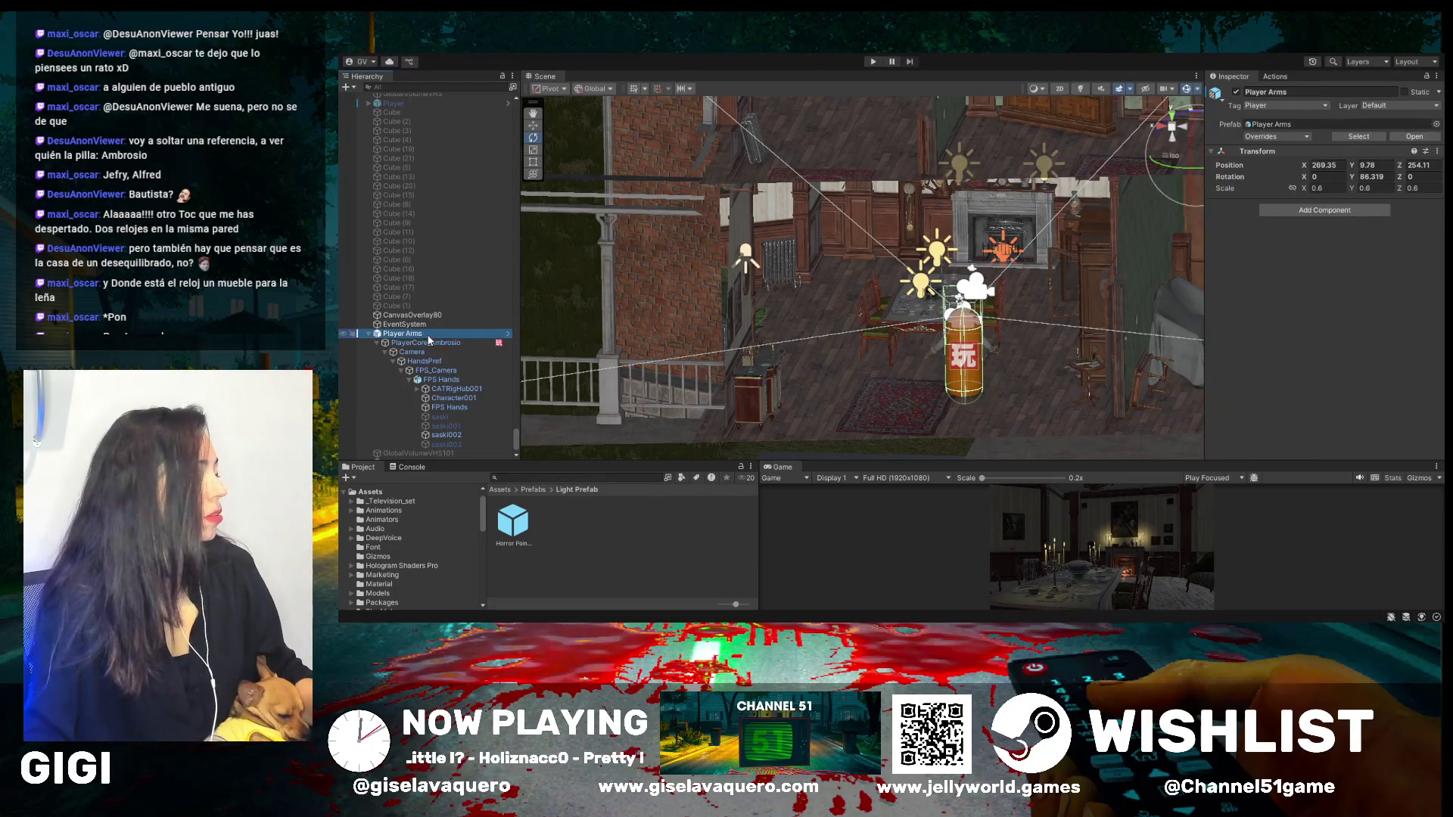
left_click(422, 338)
type("Ambrosio")
key("Return")
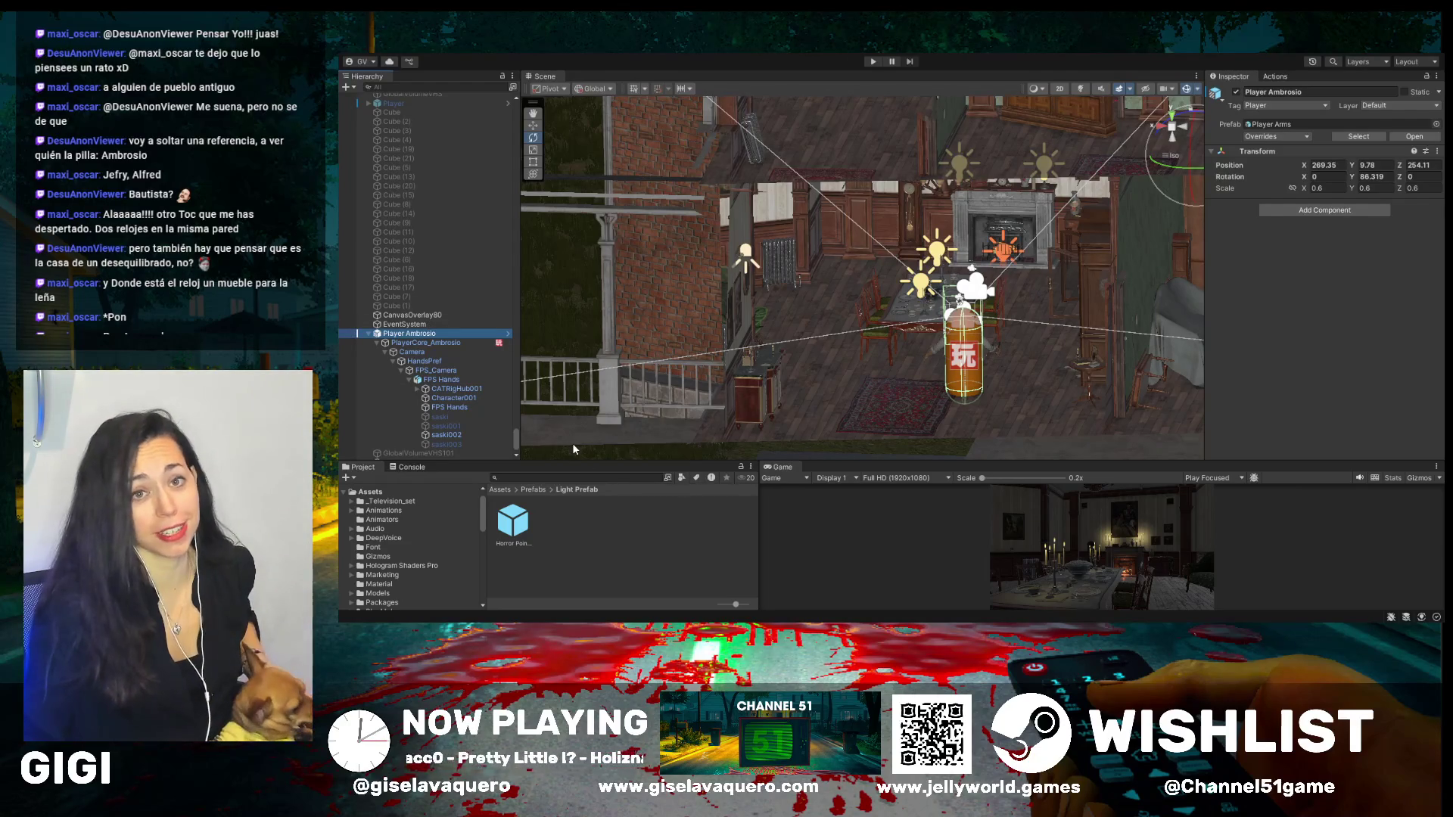
- Rotate the PlayerCore_Ambrosio capsule to a Y rotation of -64.221
left_click(430, 344)
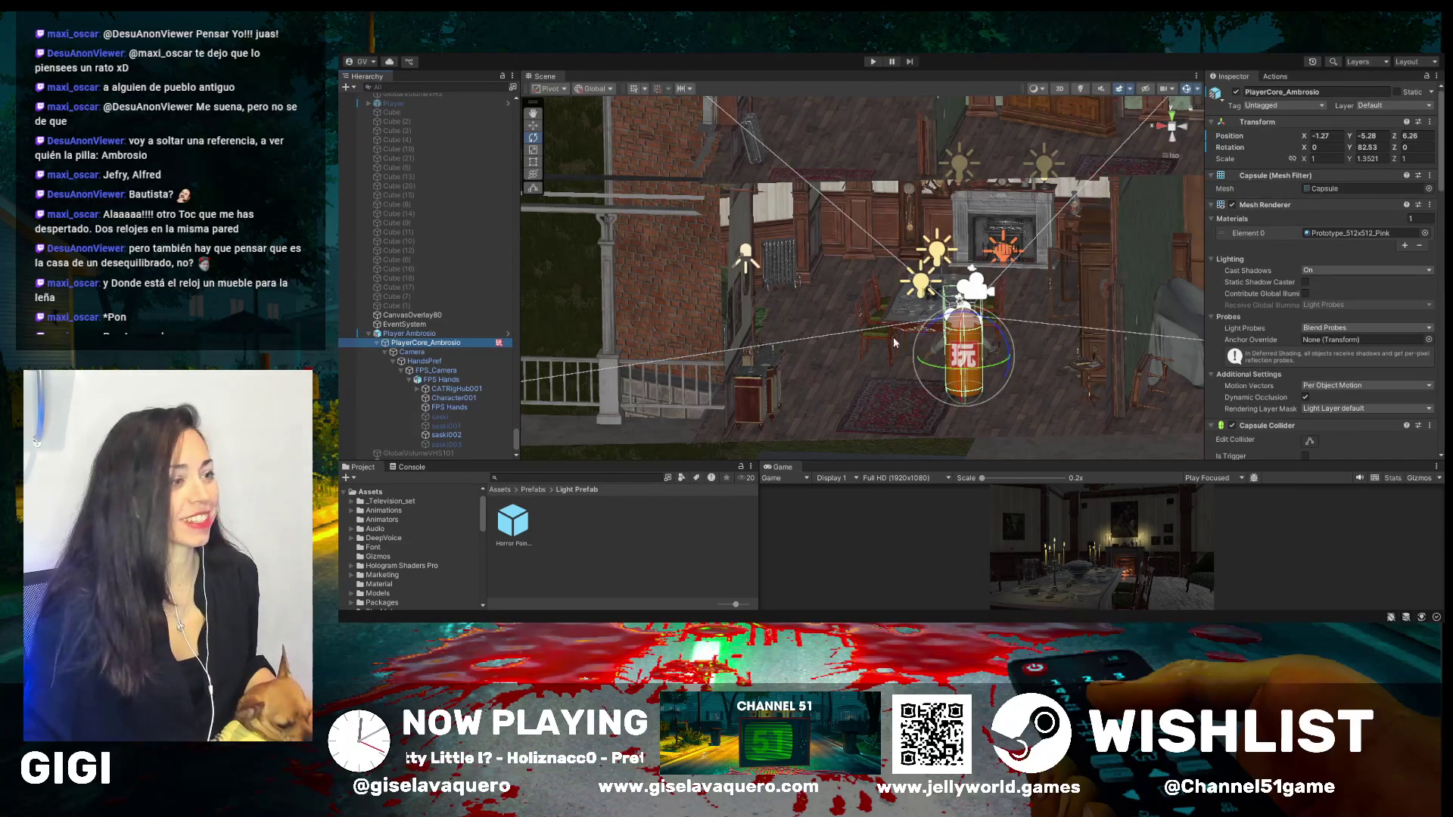
left_click_drag(916, 357, 1128, 370)
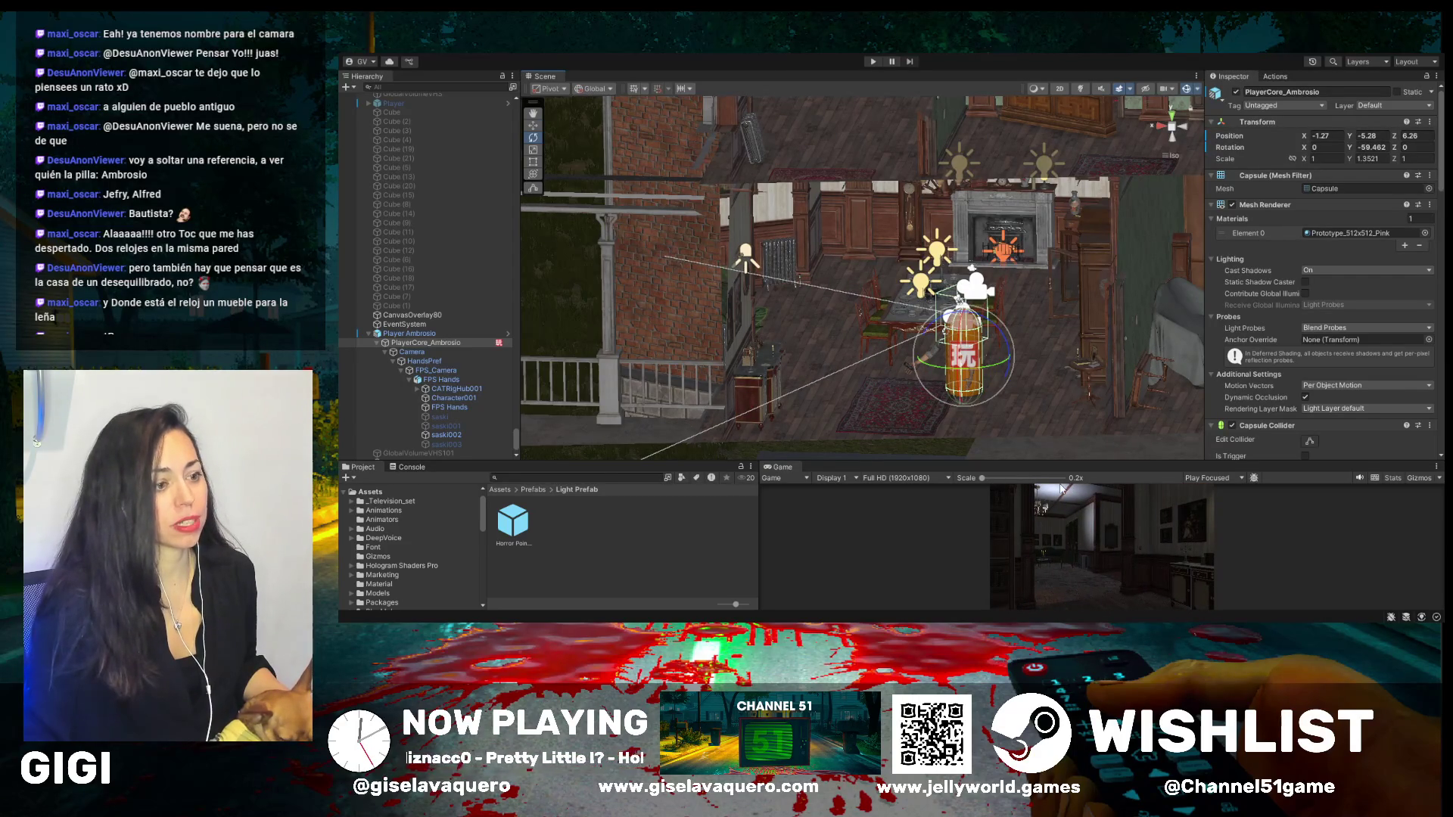
mouse_move(944, 412)
left_mouse_down()
mouse_move(873, 380)
mouse_move(742, 401)
left_mouse_up()
left_click_drag(838, 390, 589, 303)
left_click(534, 126)
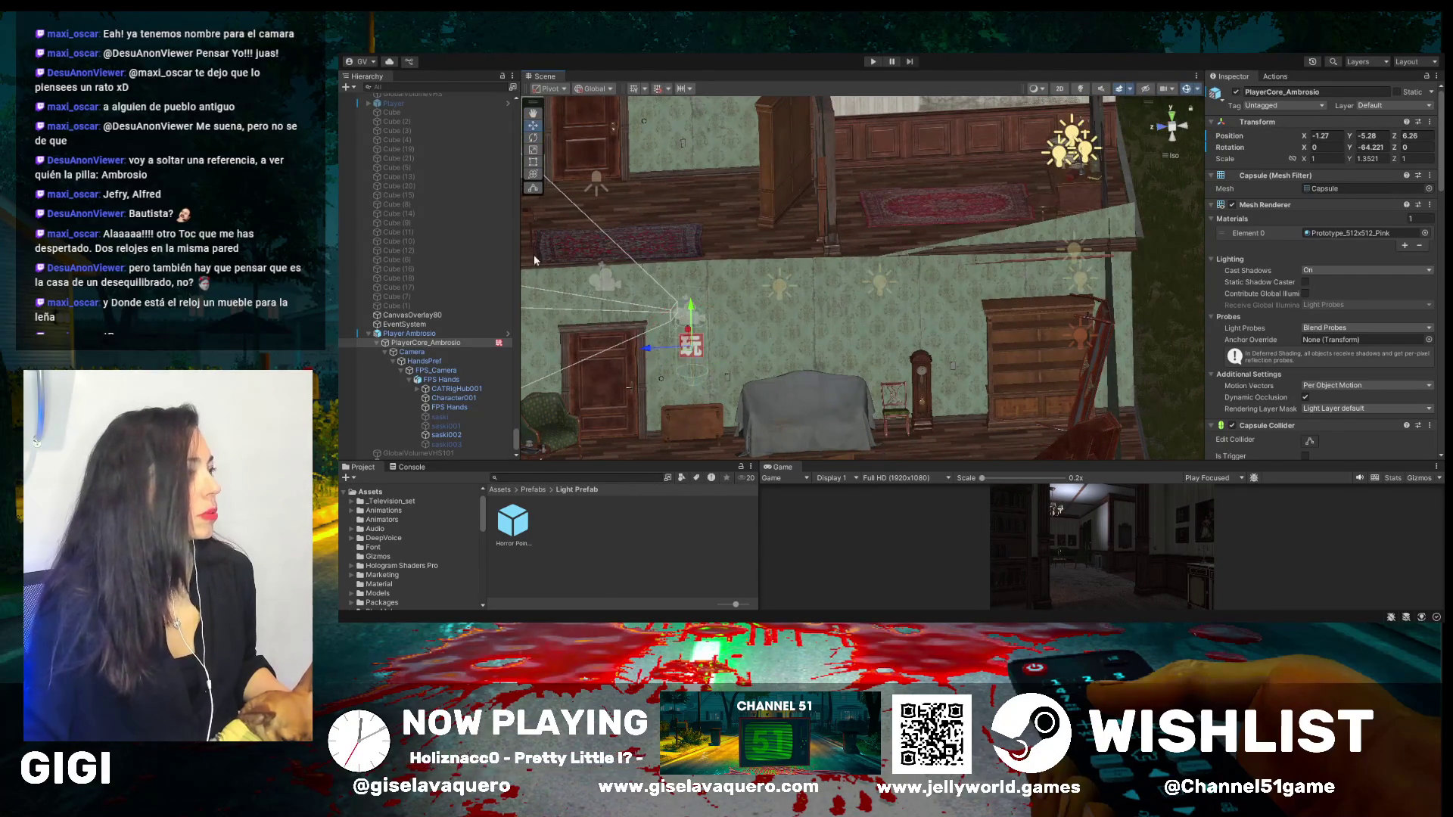
- Move the PlayerCore_Ambrosio capsule left to X -9.19, Z 6.77 near the staircase
left_click(533, 114)
left_click_drag(591, 333, 859, 332)
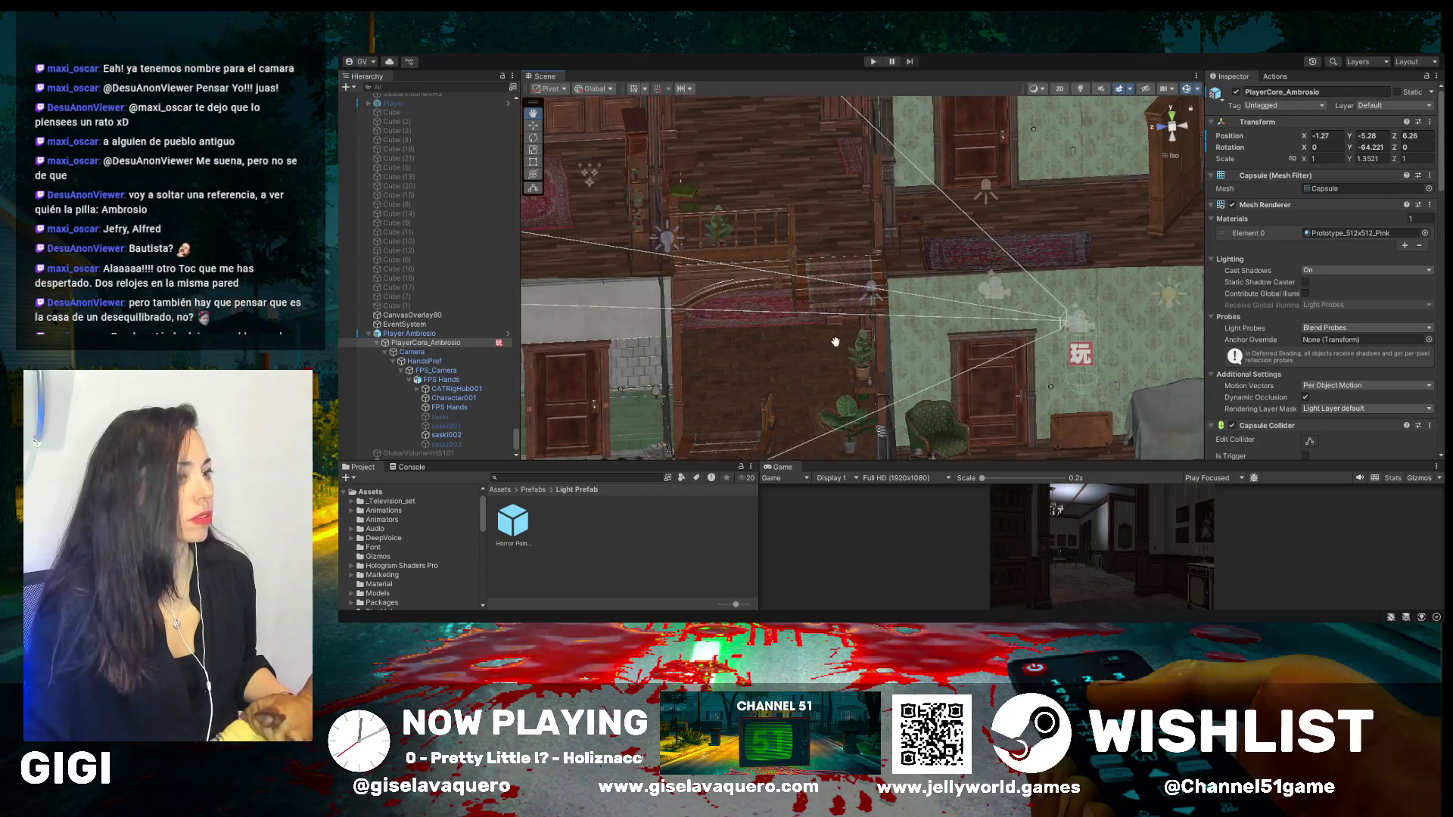
left_click(533, 125)
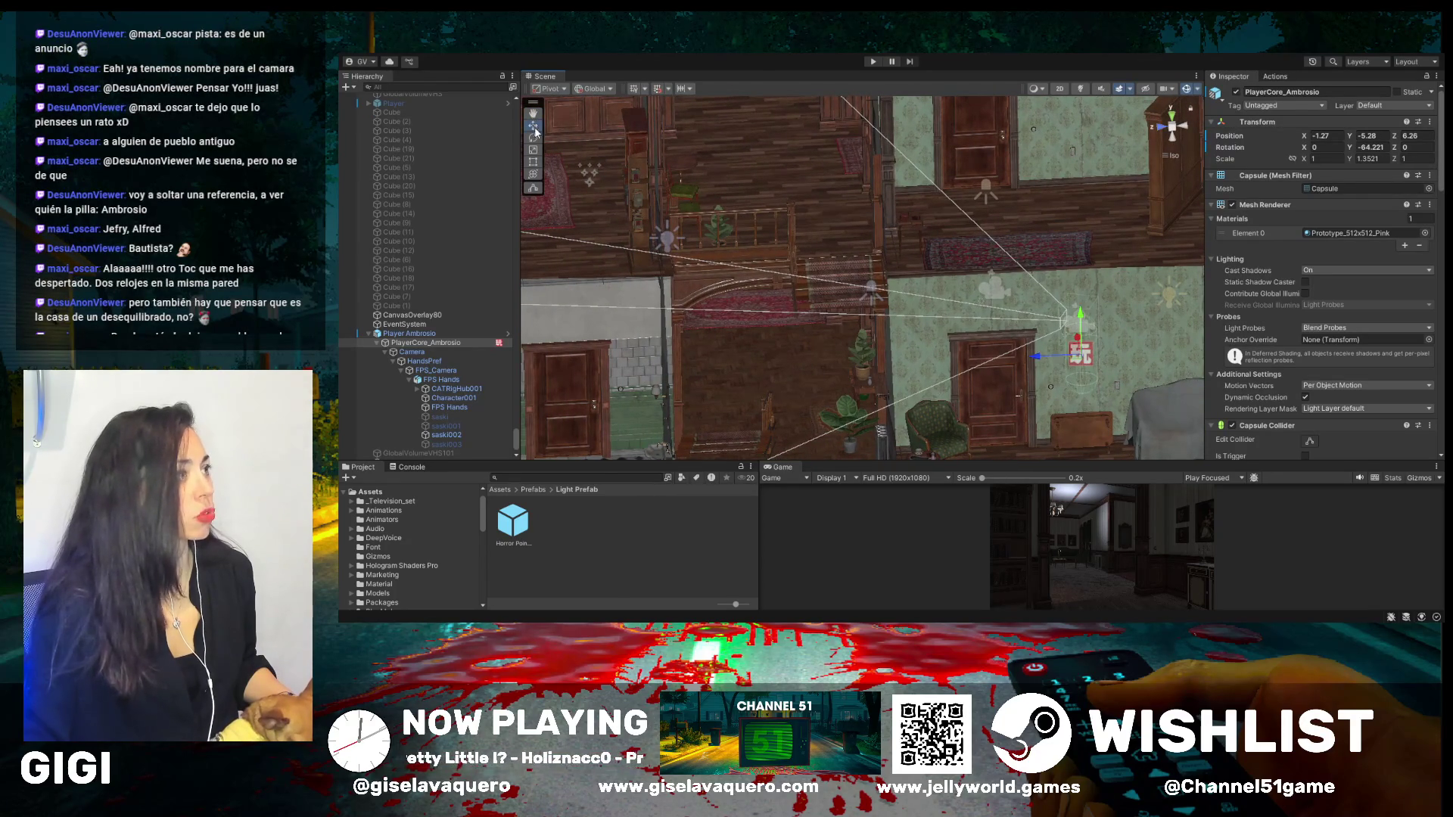
mouse_move(1057, 352)
left_mouse_down()
mouse_move(705, 341)
mouse_move(871, 354)
mouse_move(892, 397)
left_mouse_up()
- Tilt the capsule to rotation -28.883, -60.874, -12.843 and enlarge the Game view
left_click(533, 137)
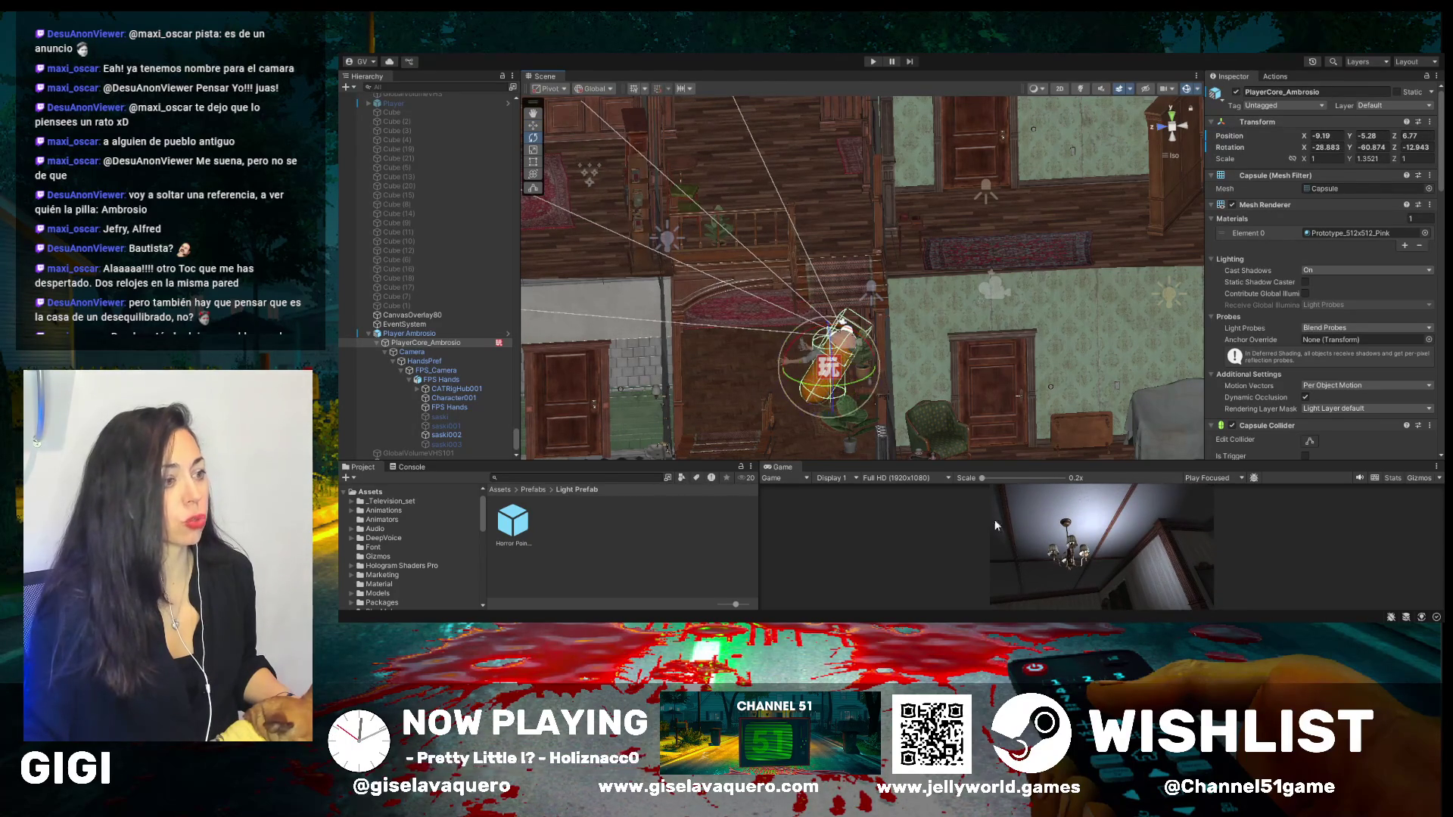
left_click_drag(759, 528, 933, 522)
left_click_drag(1010, 462, 1019, 356)
left_click_drag(929, 278, 897, 249)
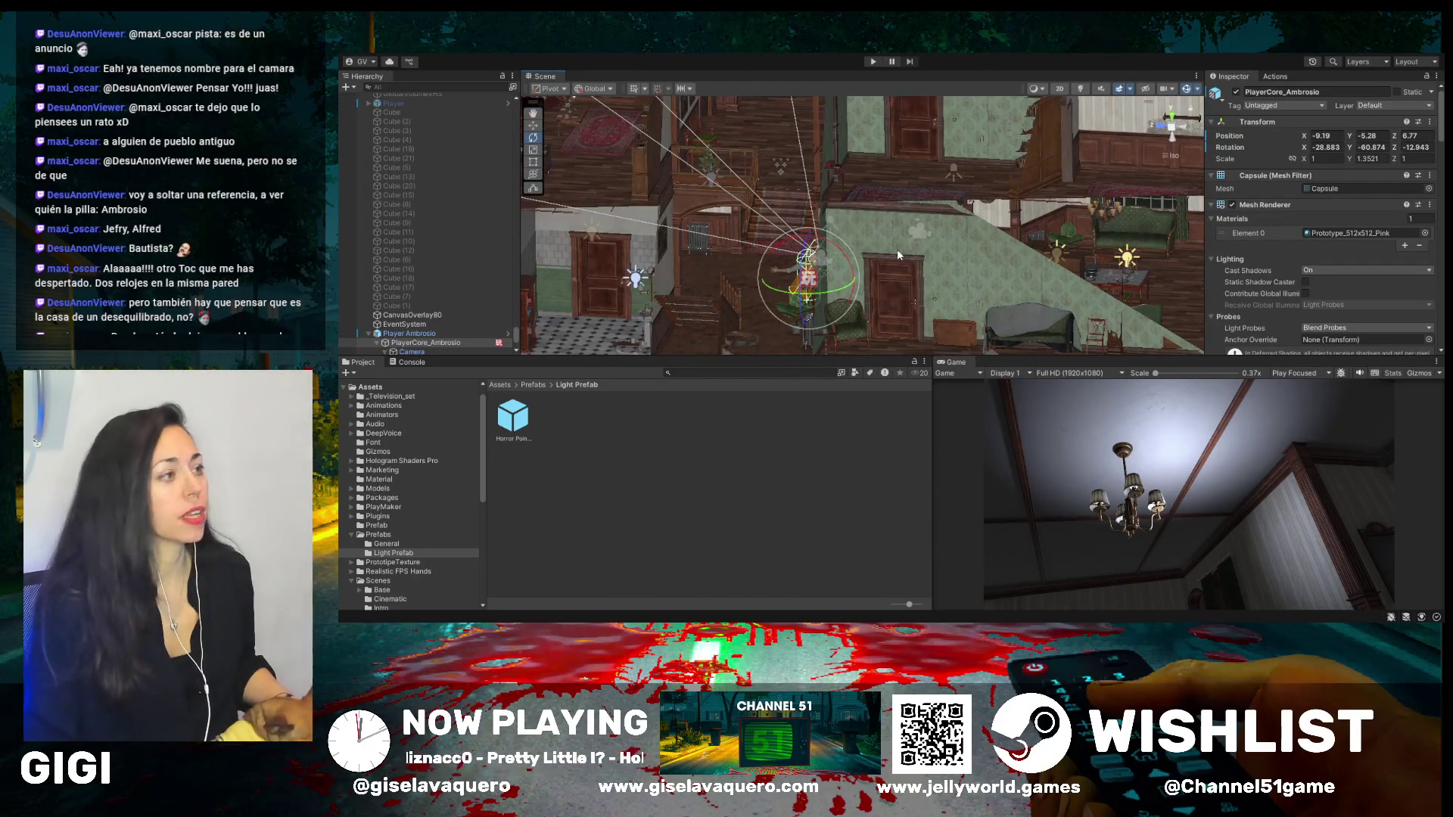
mouse_move(715, 187)
left_mouse_down()
mouse_move(712, 231)
mouse_move(560, 295)
left_mouse_up()
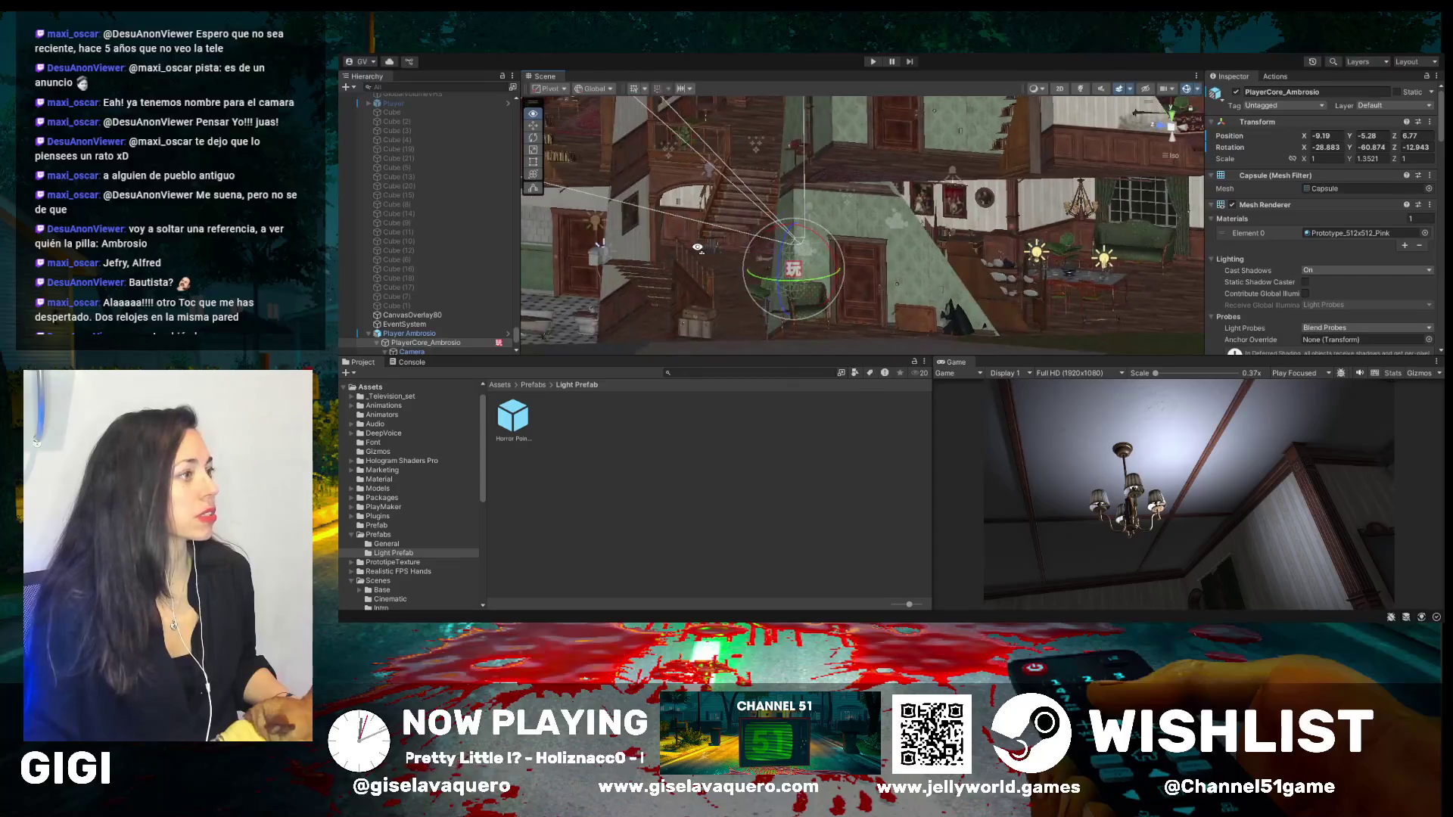
double_click(427, 345)
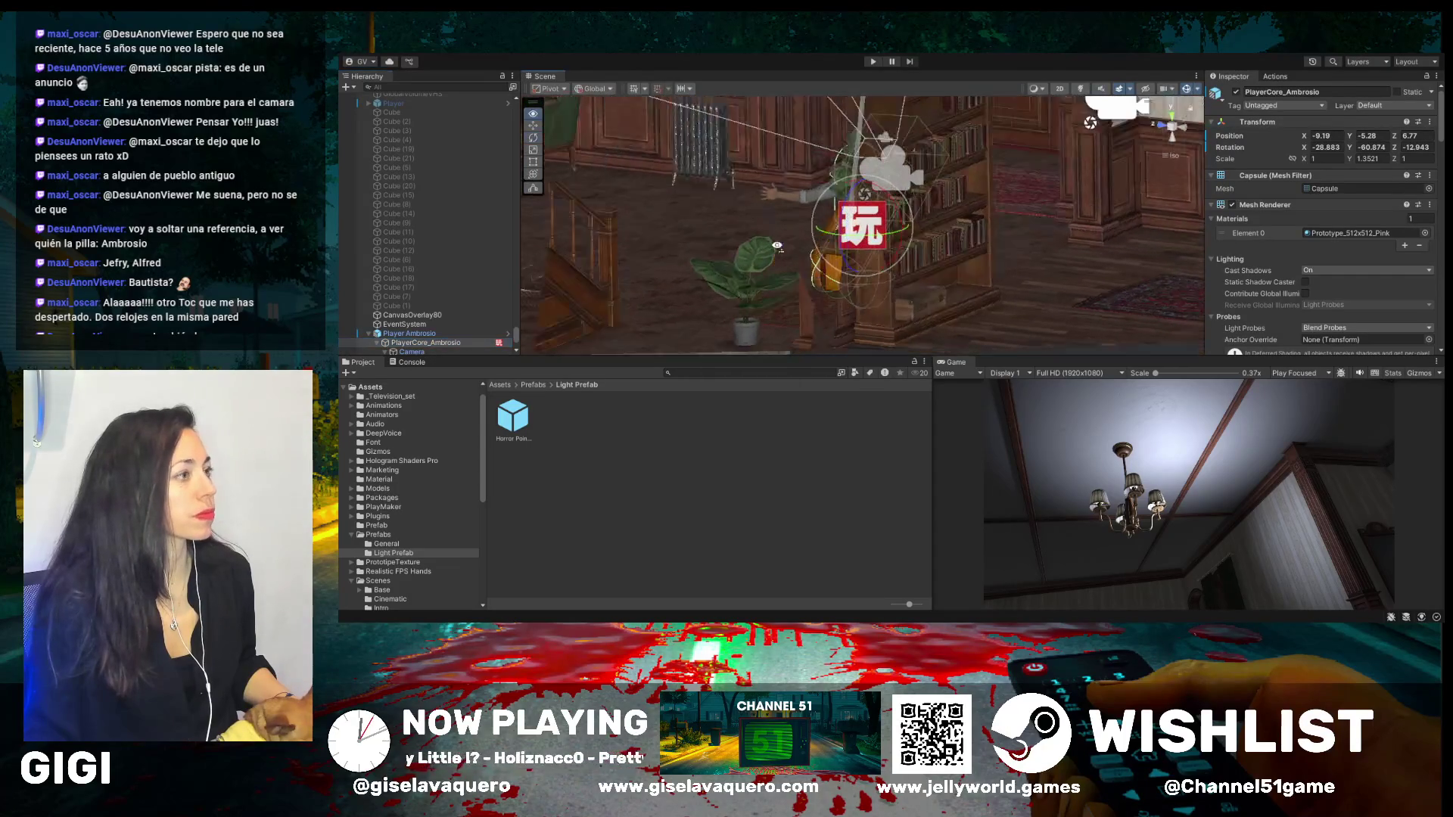
mouse_move(621, 182)
left_mouse_down()
mouse_move(704, 236)
mouse_move(690, 244)
left_mouse_up()
left_click_drag(1050, 241, 878, 274)
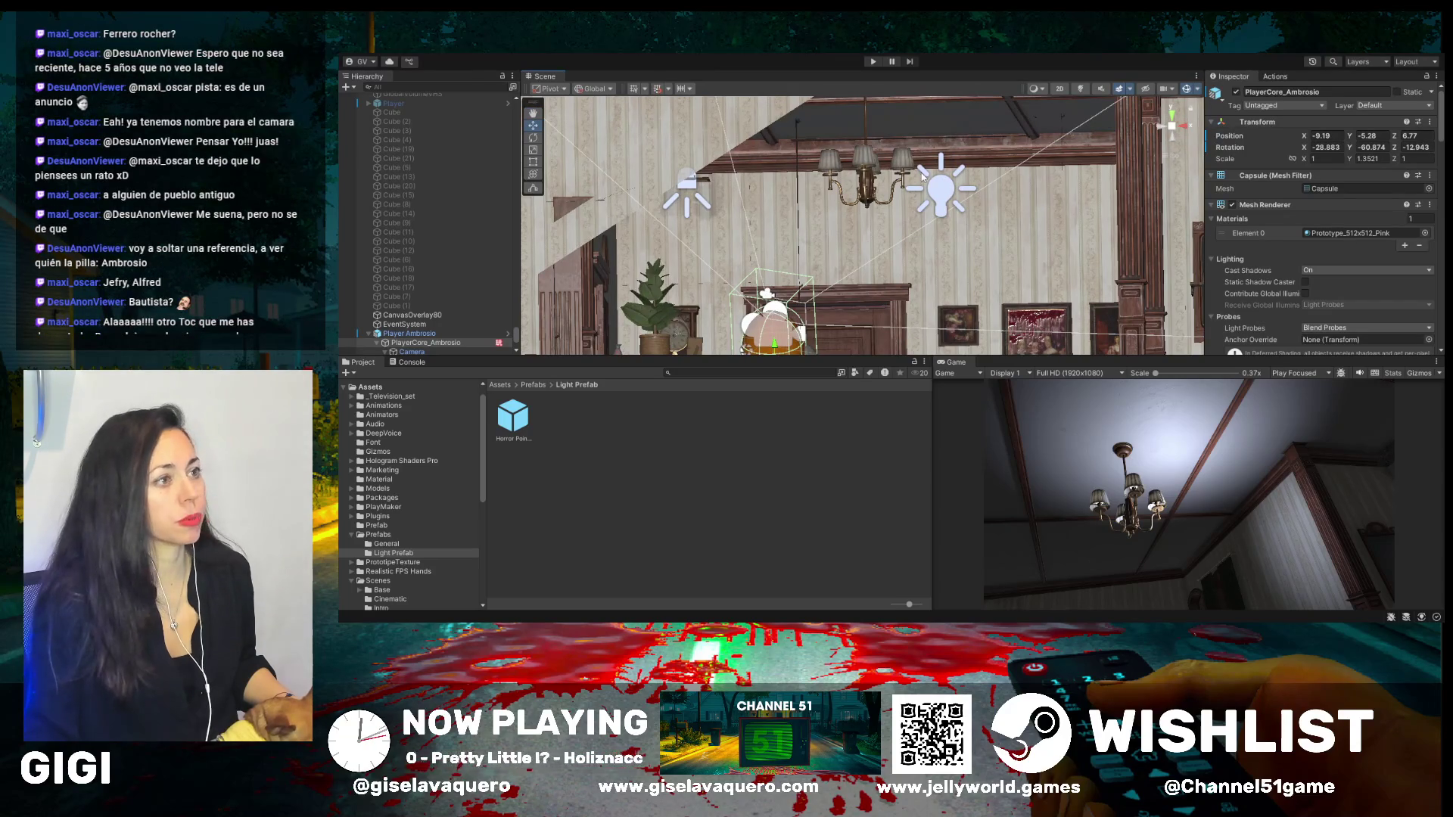
- Shift Point Light (8) to X 0.59 and switch it off
left_click(938, 188)
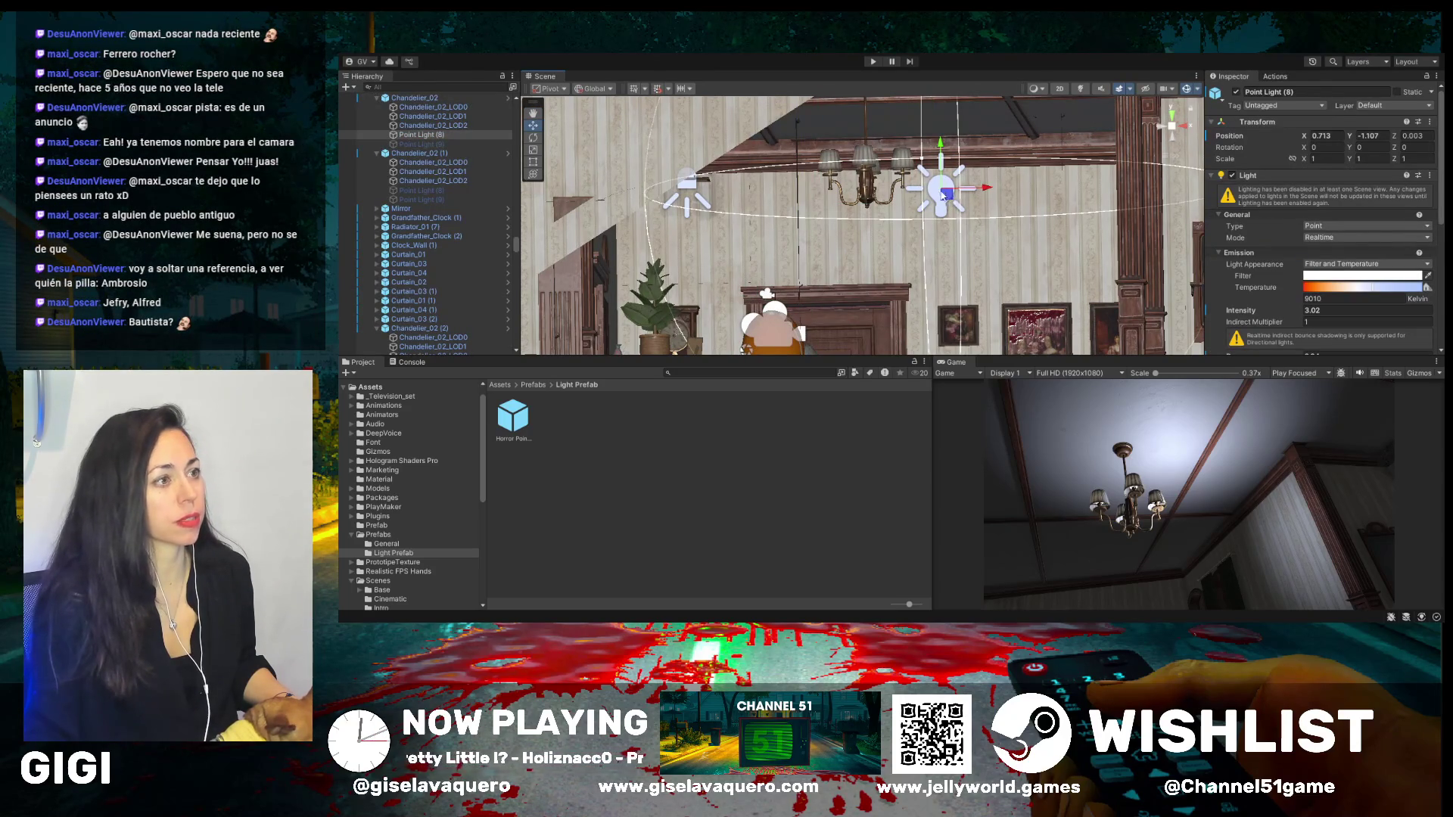
mouse_move(987, 190)
left_mouse_down()
mouse_move(890, 191)
mouse_move(991, 193)
mouse_move(972, 219)
left_mouse_up()
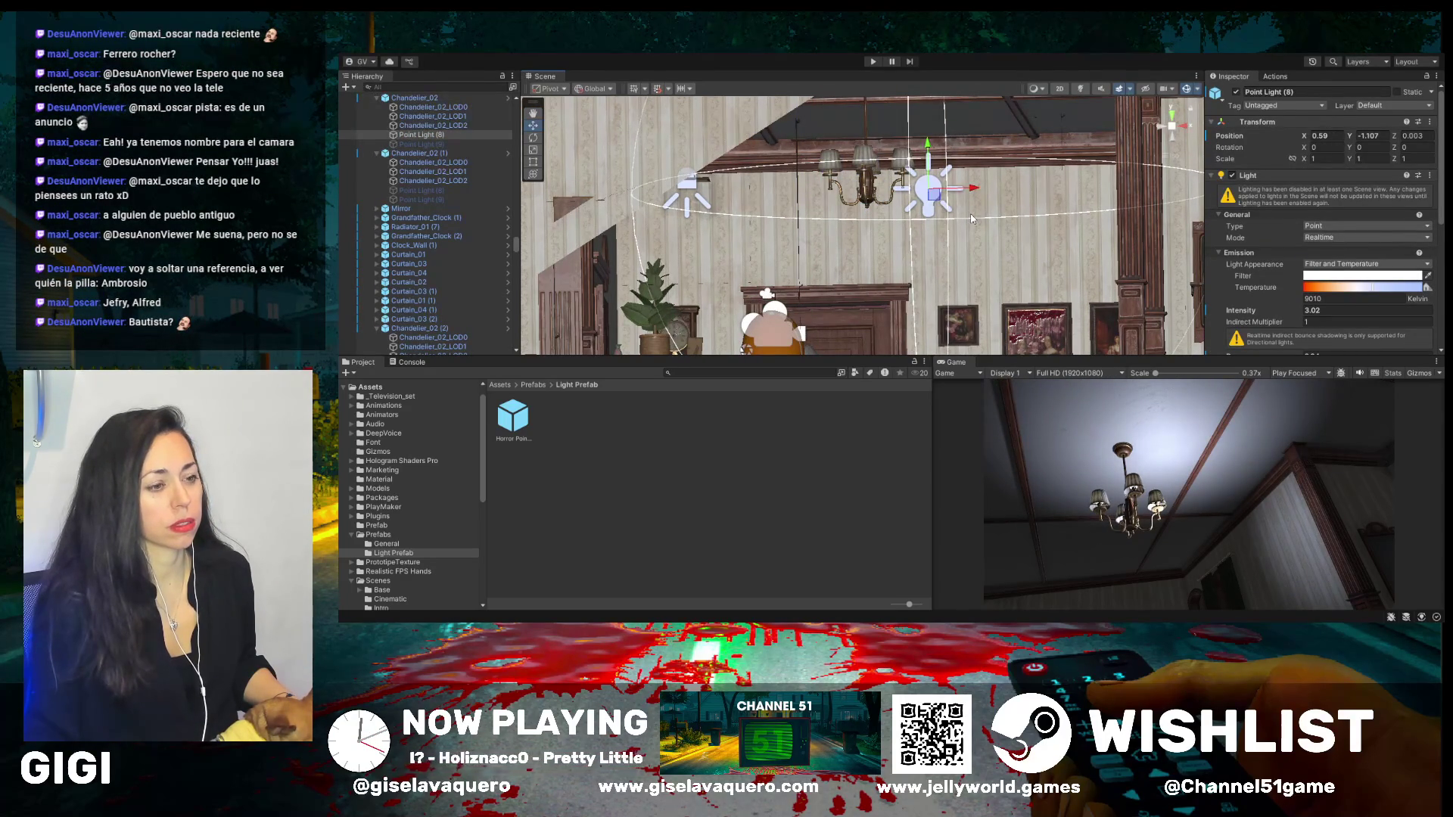
left_click(1236, 92)
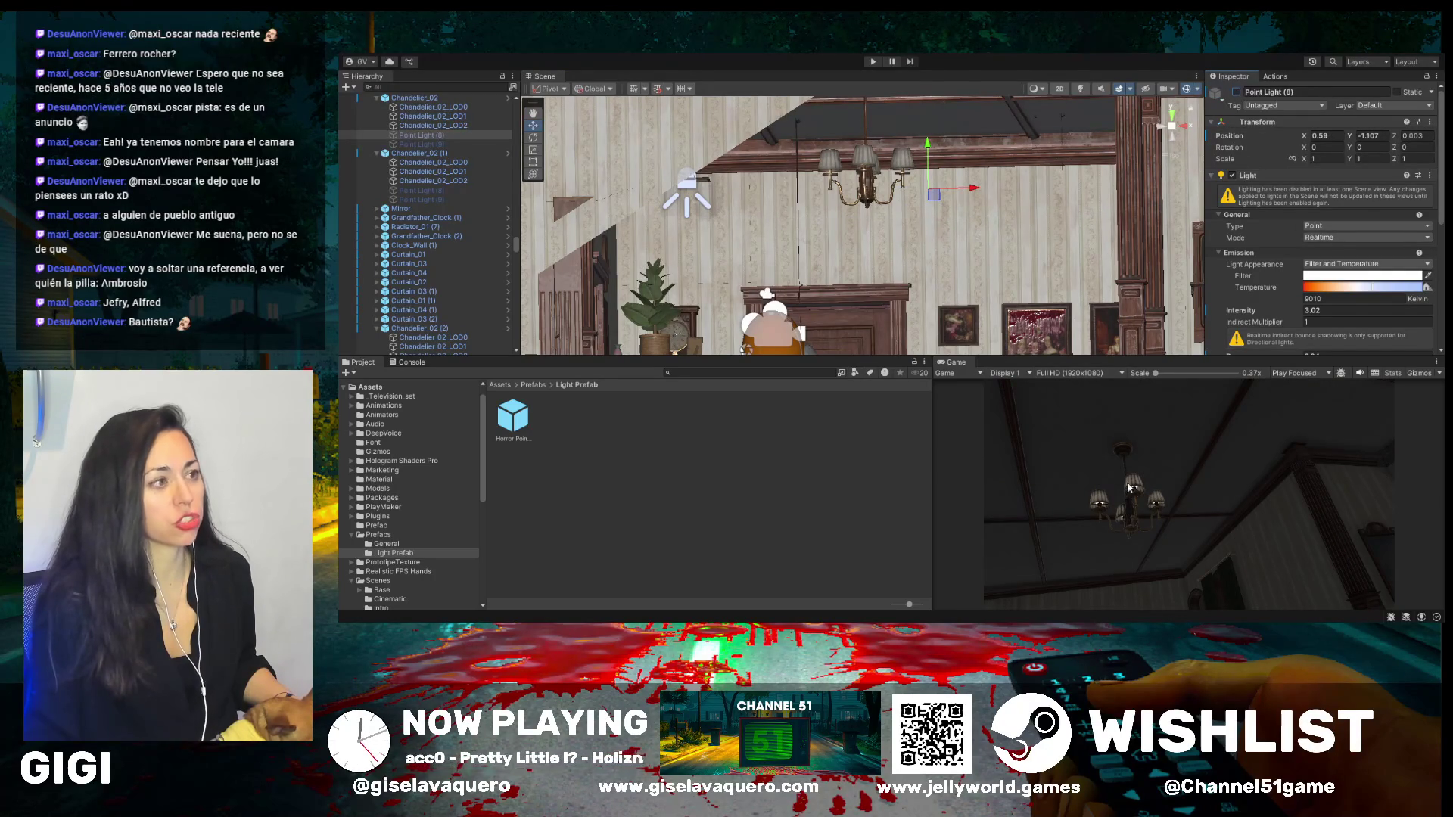
left_click(425, 125)
left_click(415, 98)
left_click(1236, 92)
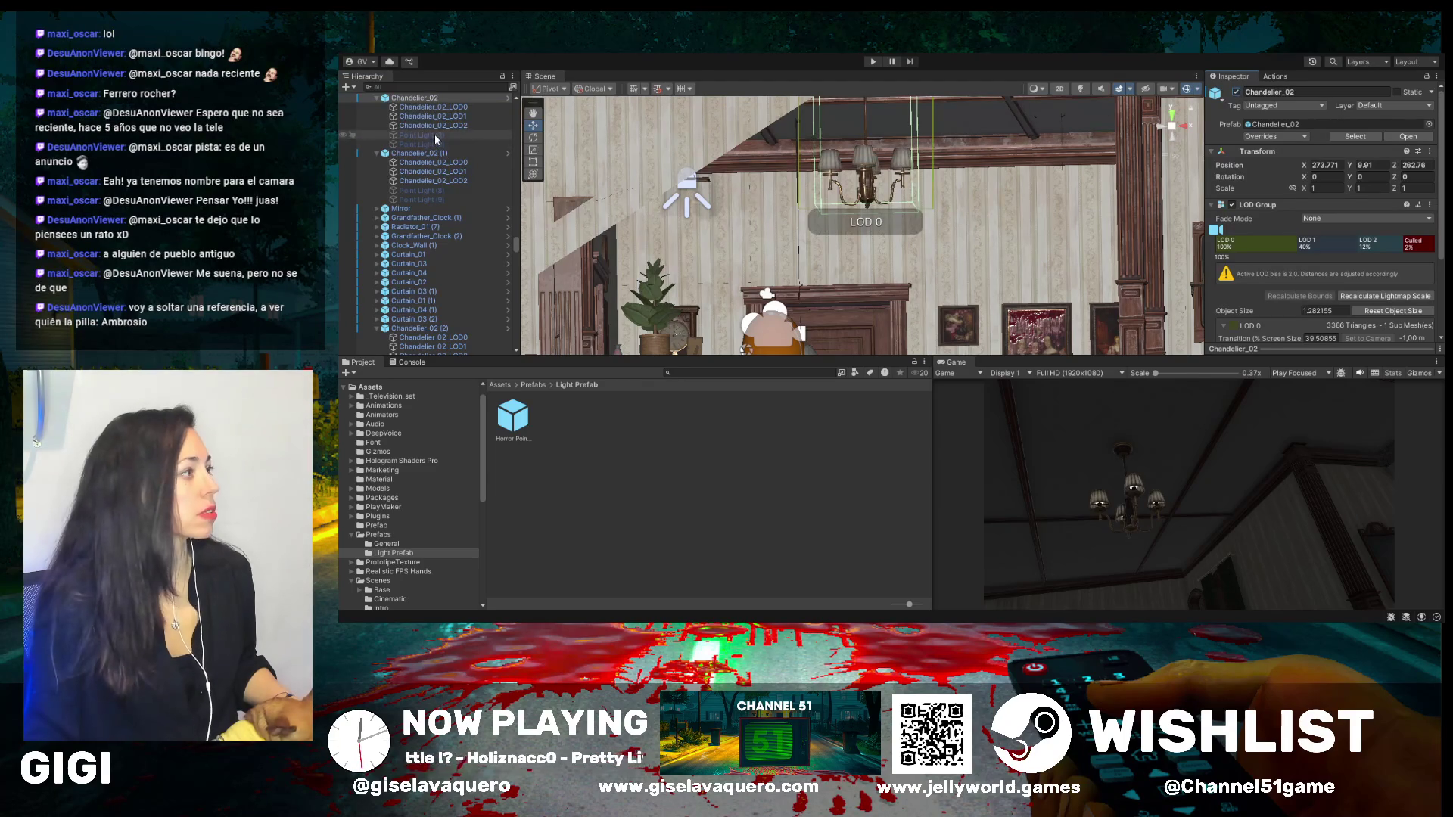
- Re-enable Point Light (8), enable Point Light (9), and select both lights
left_click(434, 134)
left_click(1237, 93)
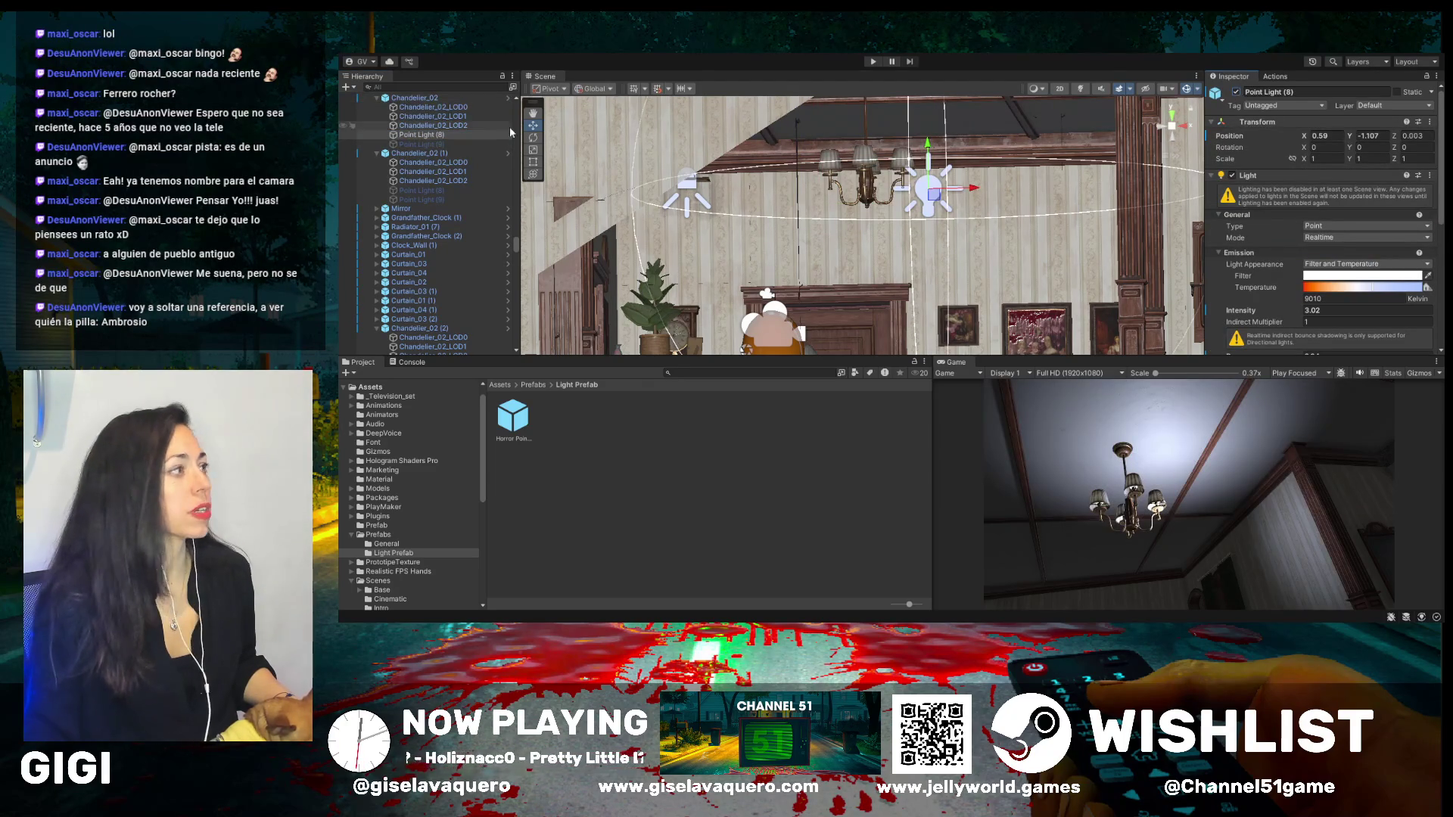
left_click(454, 144)
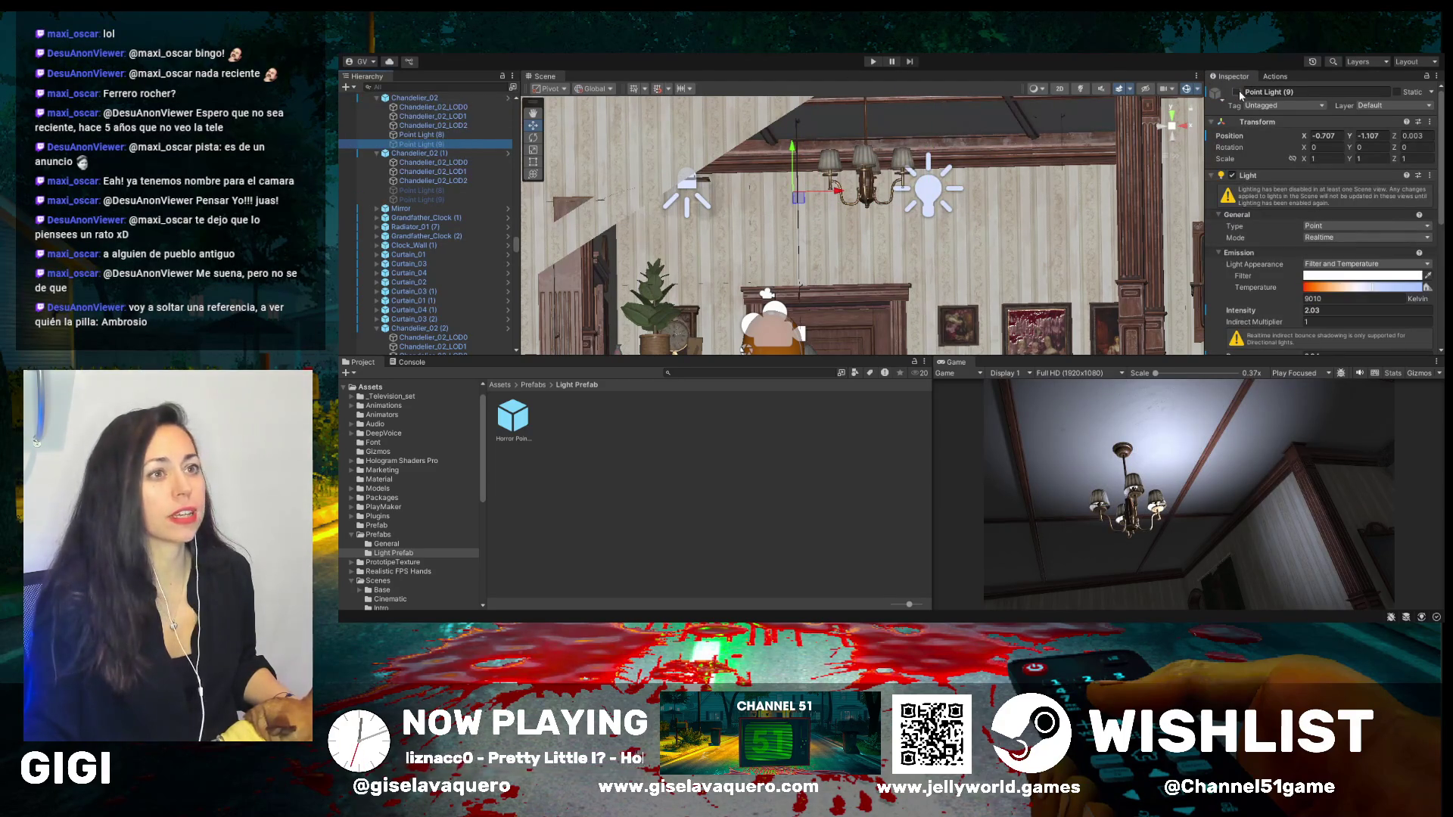
left_click(1237, 93)
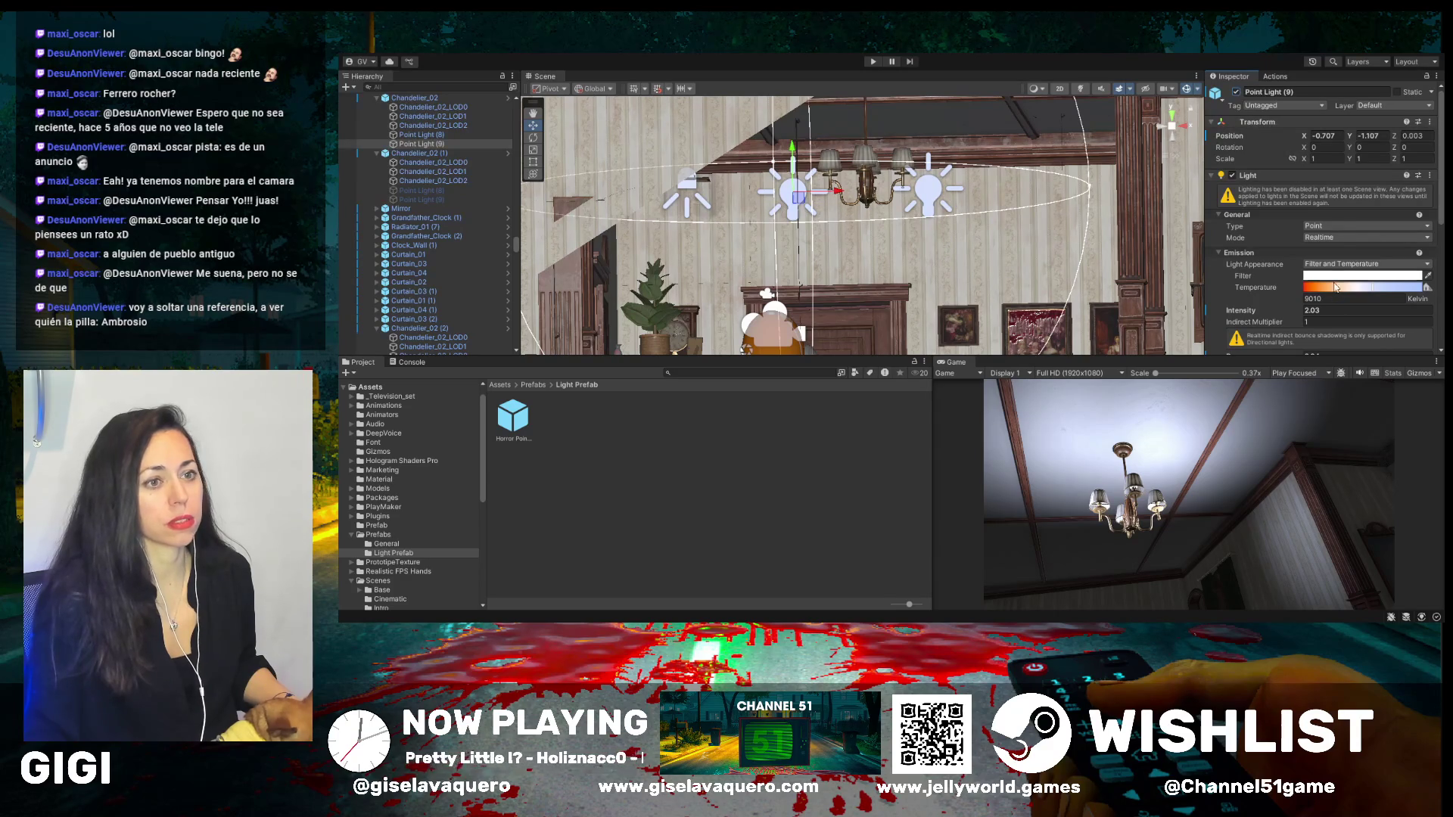
left_click(459, 134, "ctrl")
left_click(1403, 340)
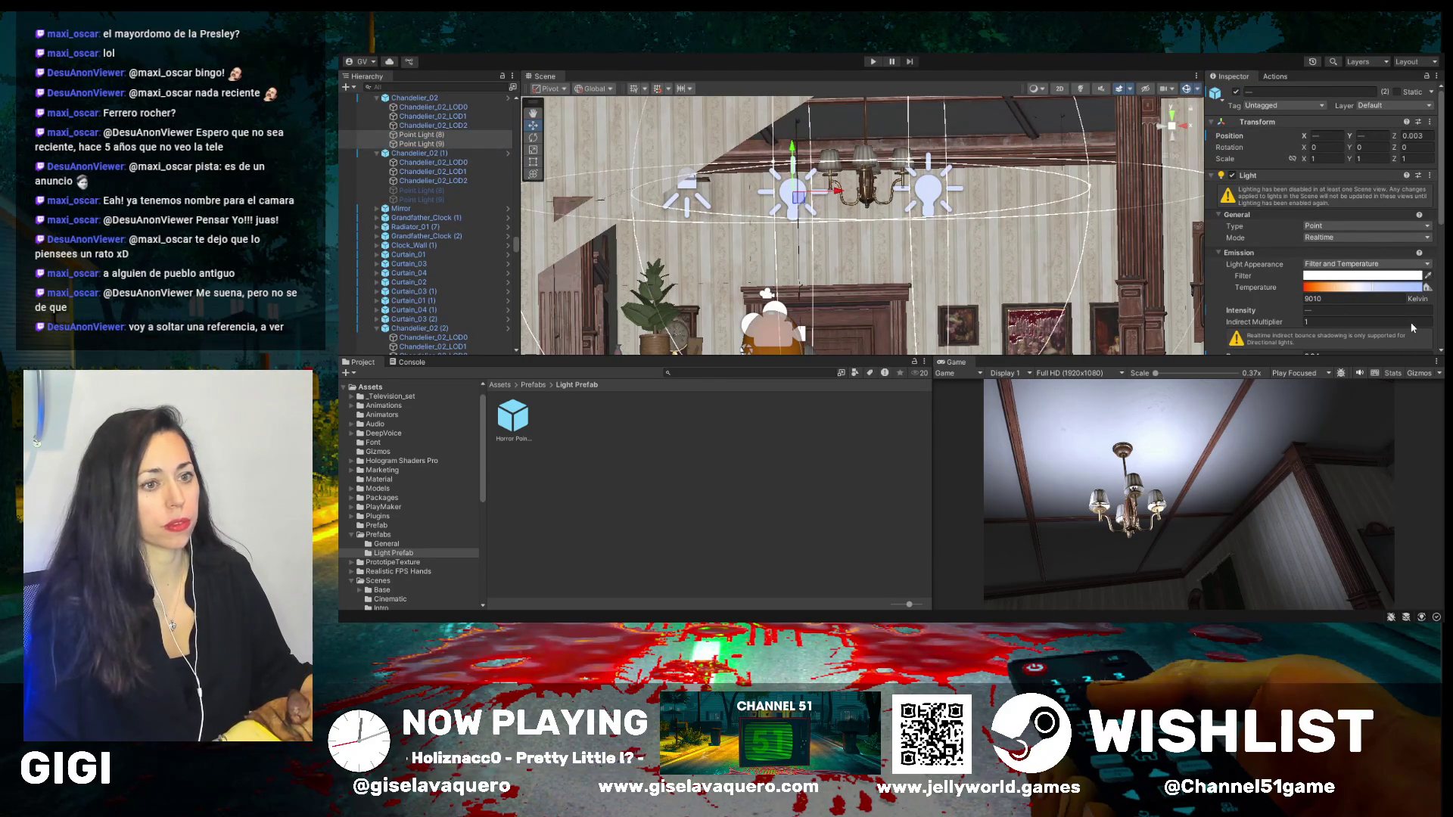
- Set both lights' Light Appearance to Color and try yellow and red tints
scroll(1352, 282, "down", 2)
scroll(1350, 279, "down", 2)
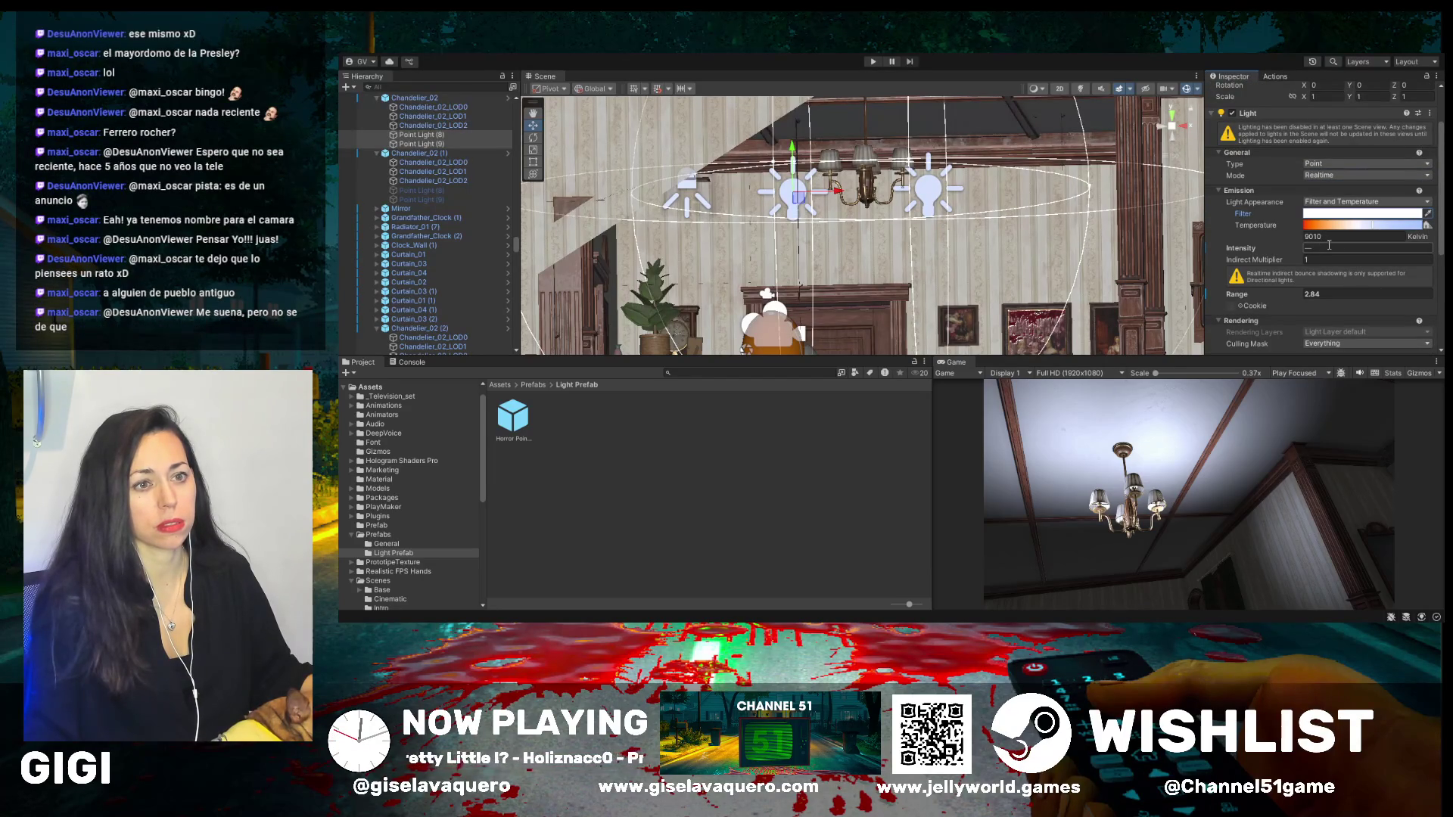
key("ctrl+z")
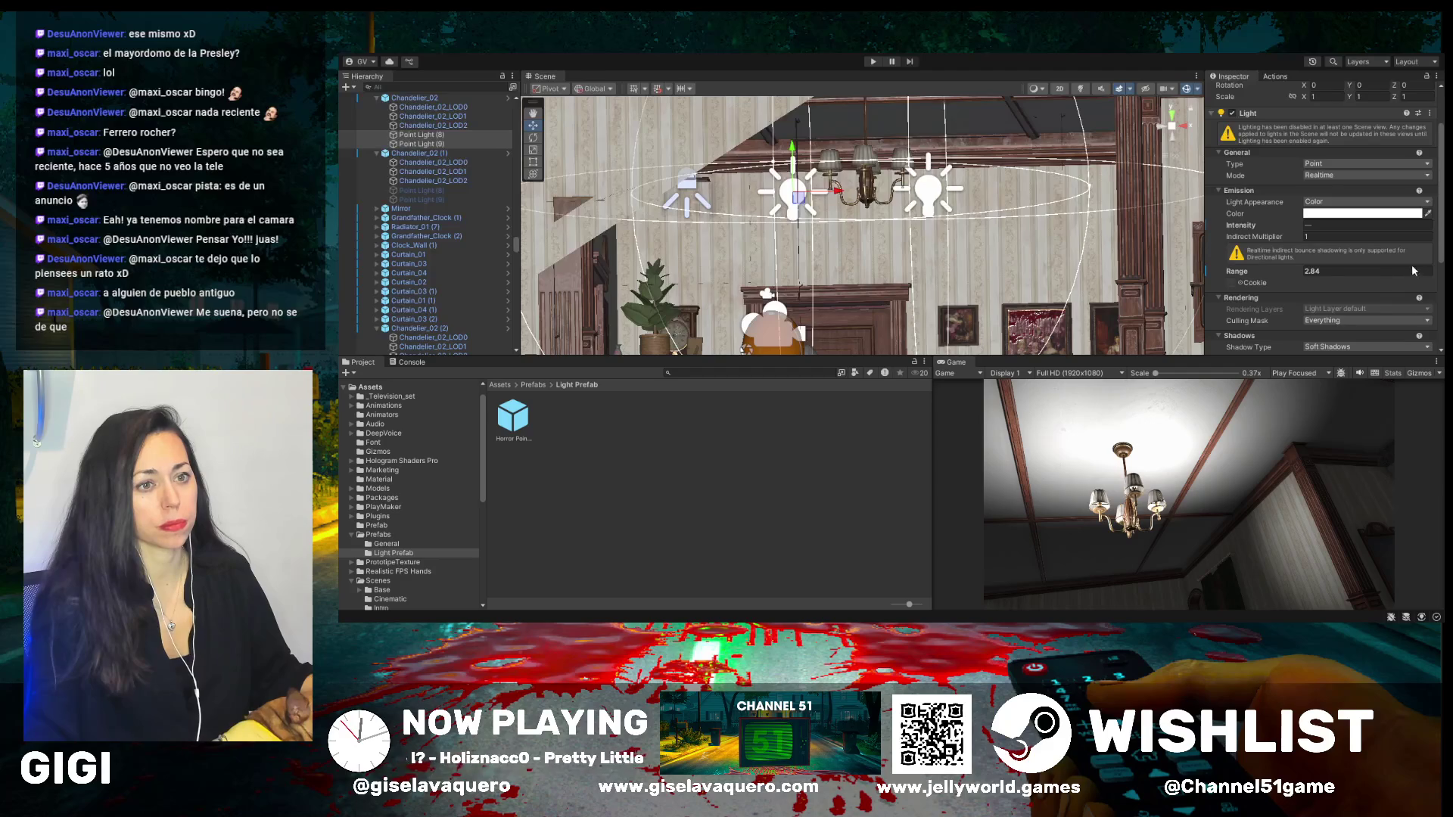
key("ctrl+z")
key("ctrl+y")
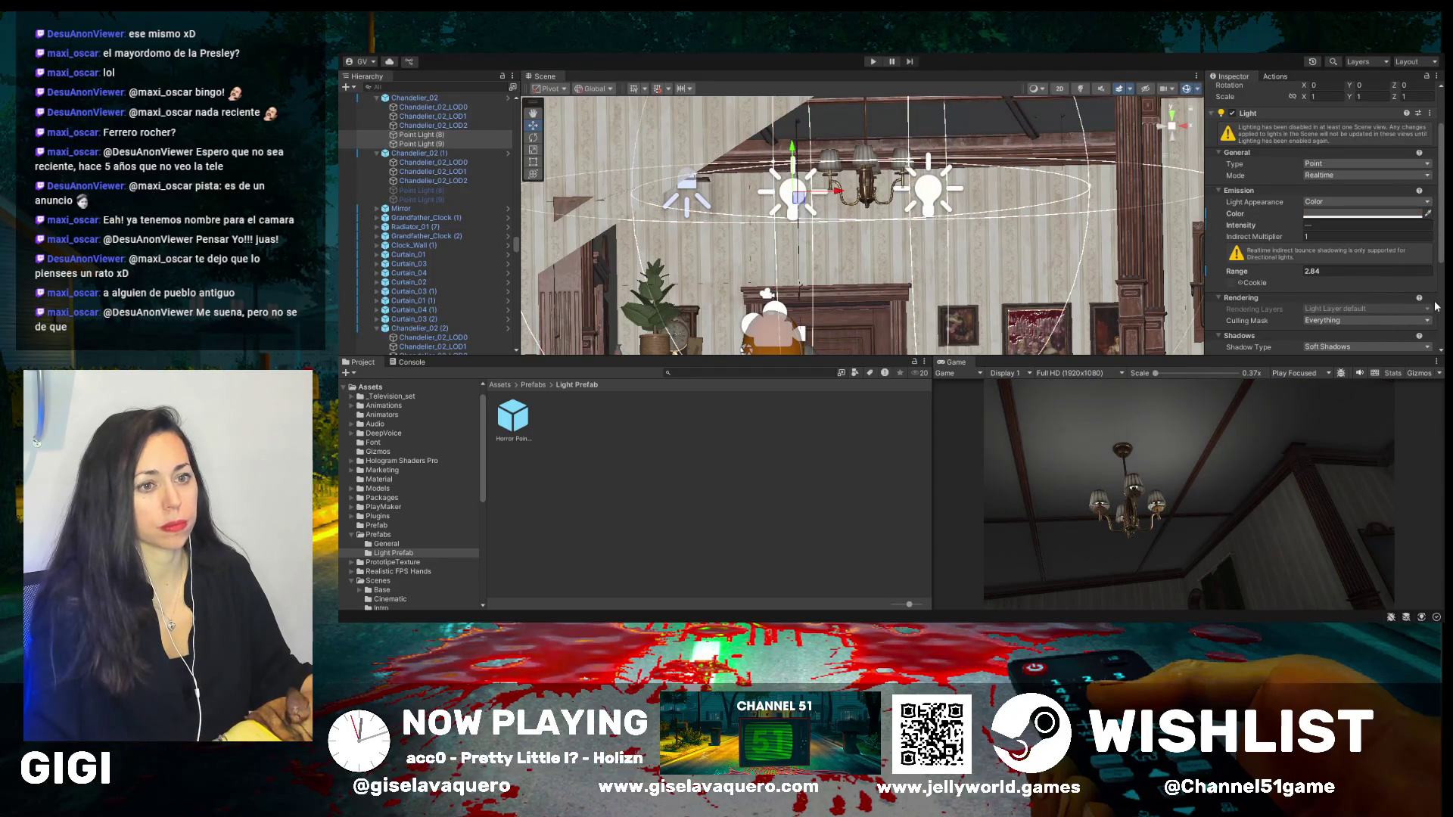
key("ctrl+z")
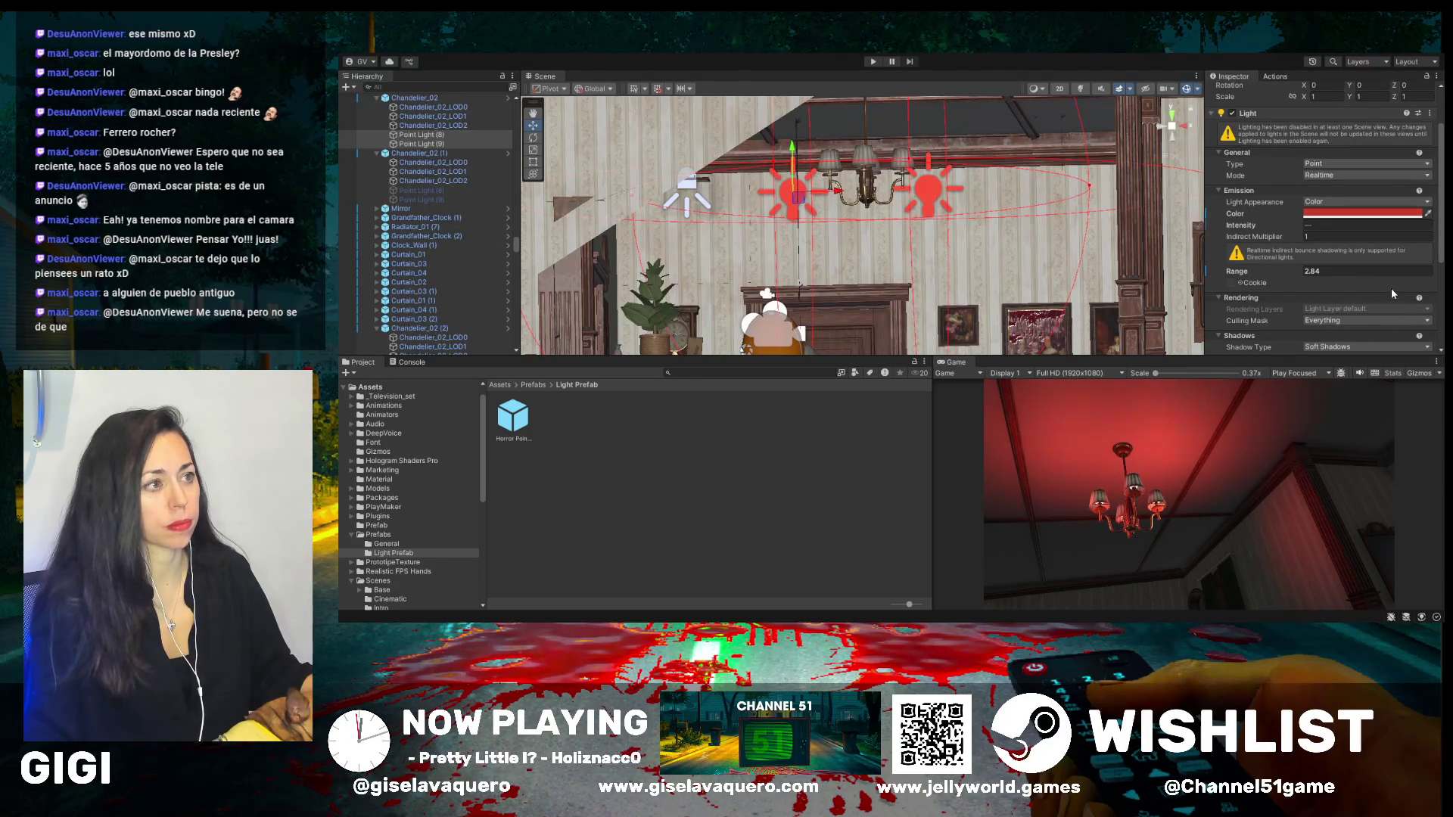
key("ctrl+z")
key("ctrl+y")
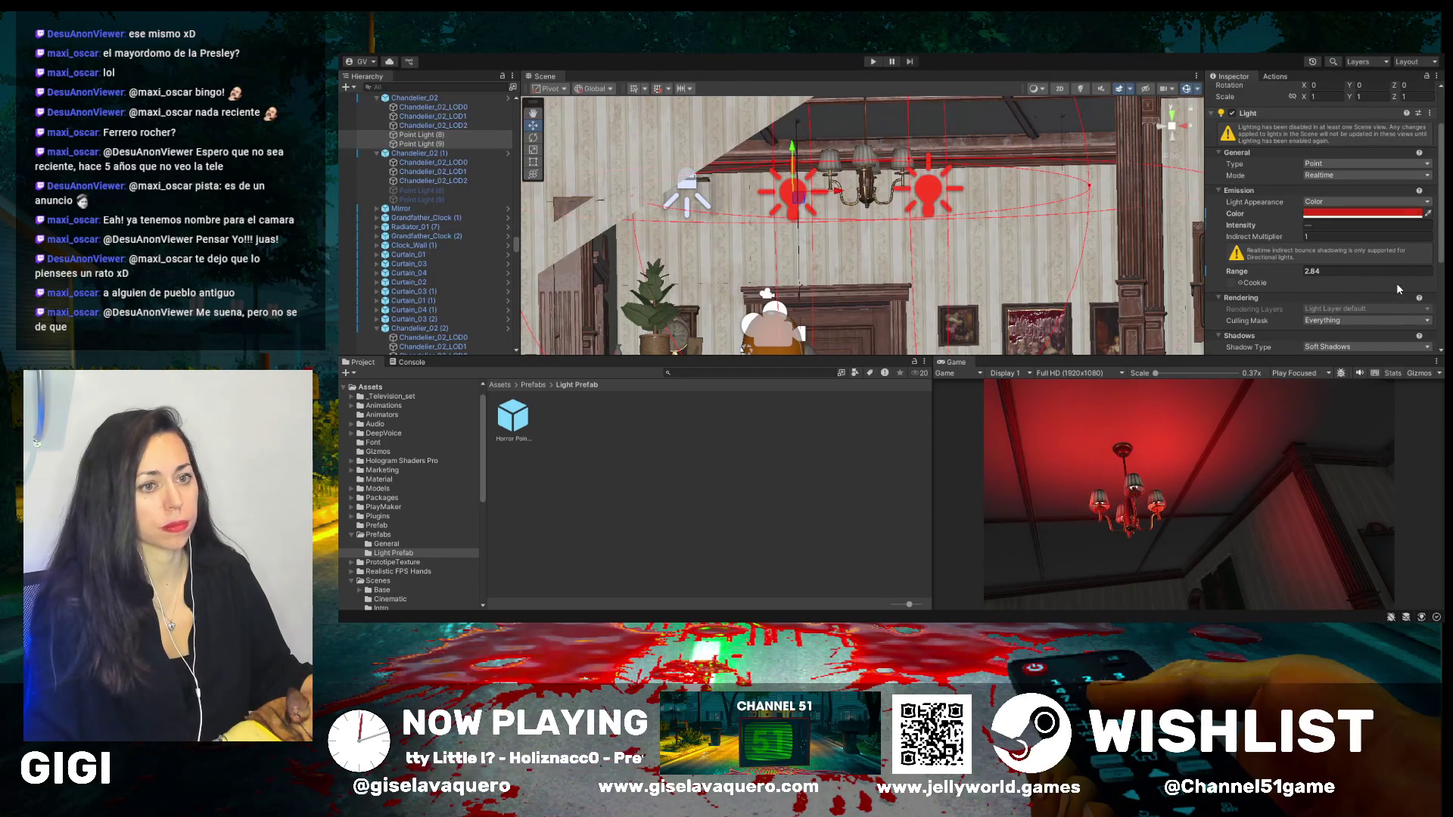
- Settle the chandelier lights' colour on a near-white light grey
key("ctrl+z")
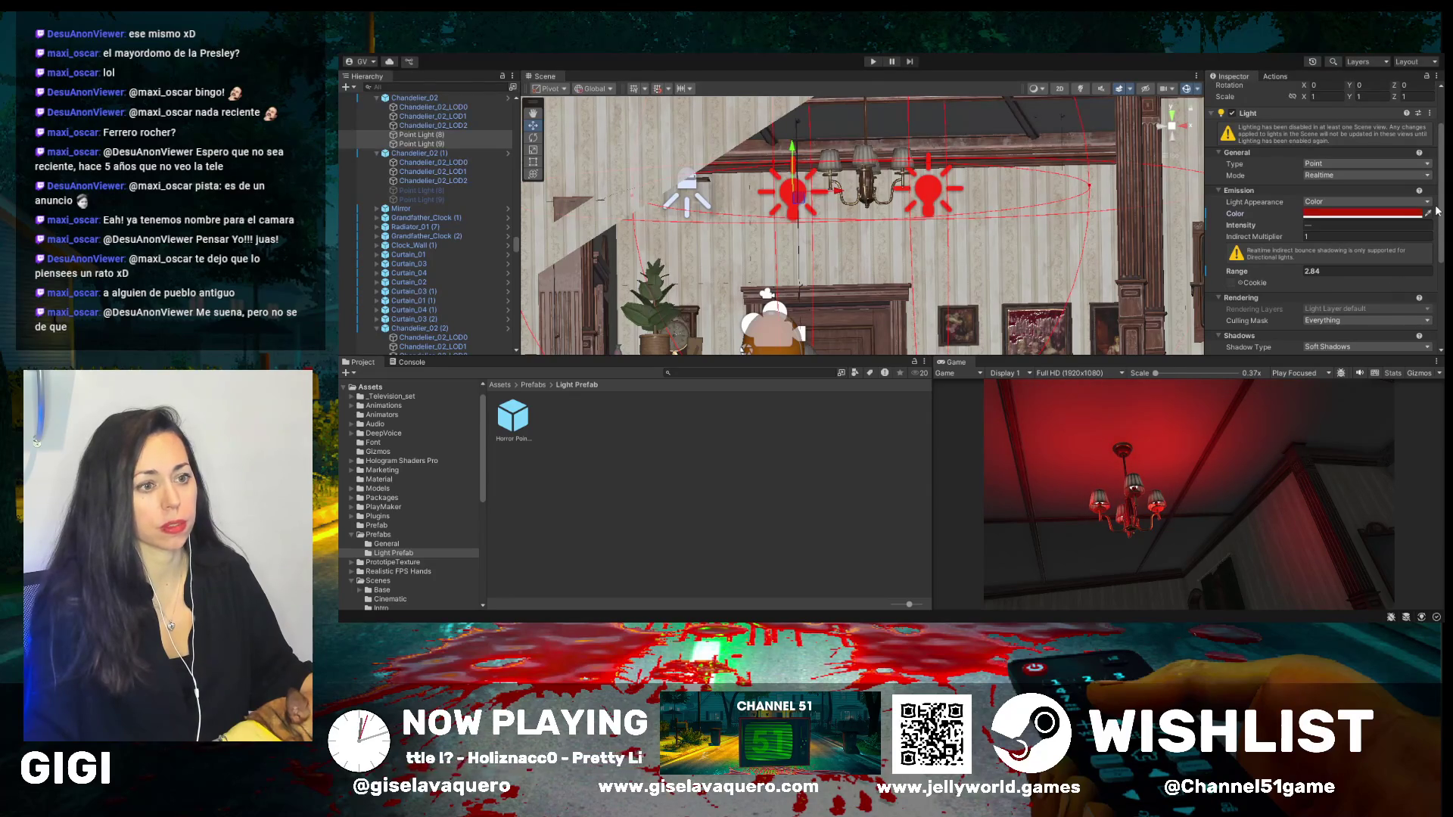
key("ctrl+z")
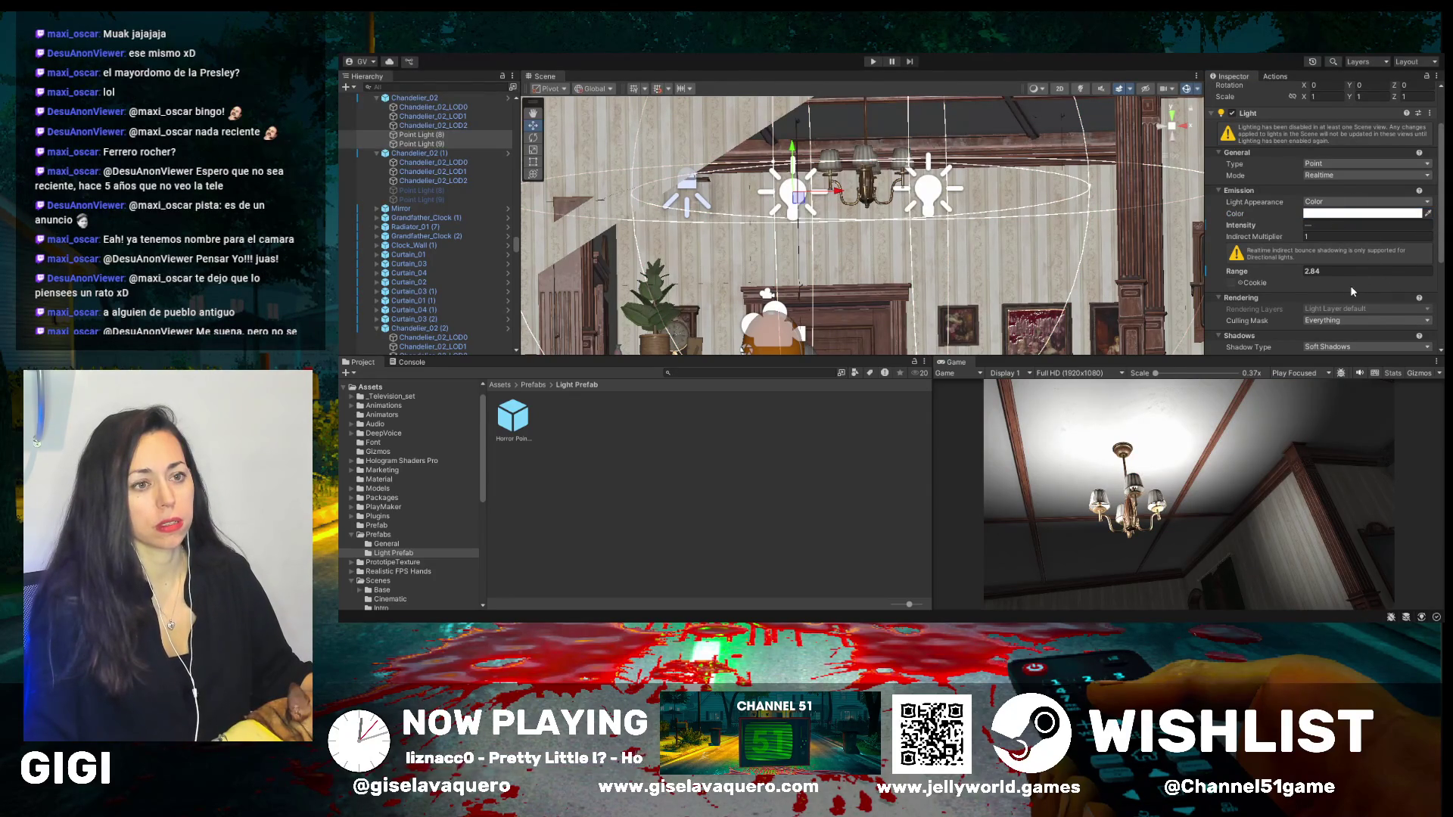
key("ctrl+z")
key("ctrl+z")
key("ctrl+z")
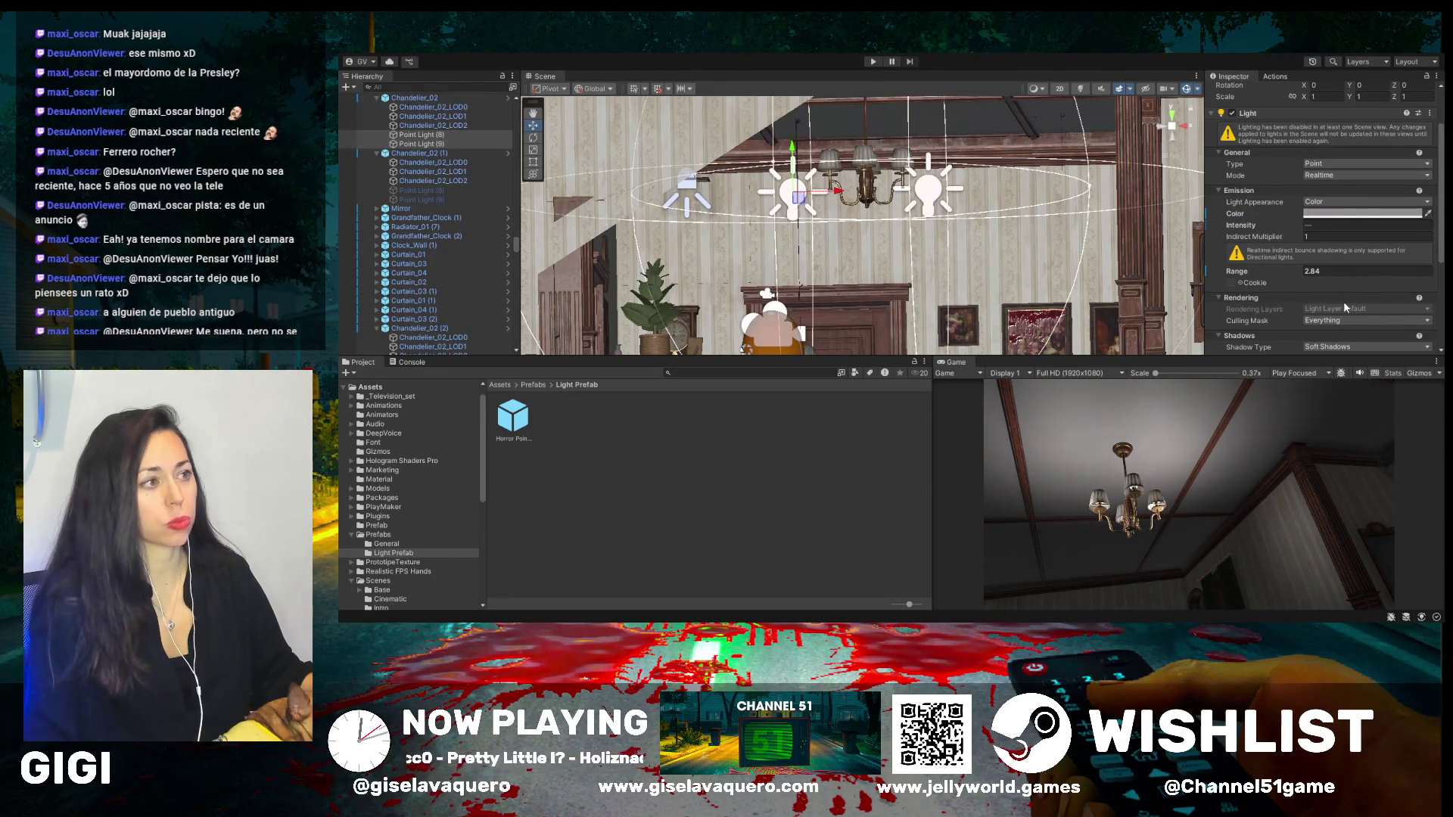
key("ctrl+z")
key("ctrl+z")
key("ctrl+z")
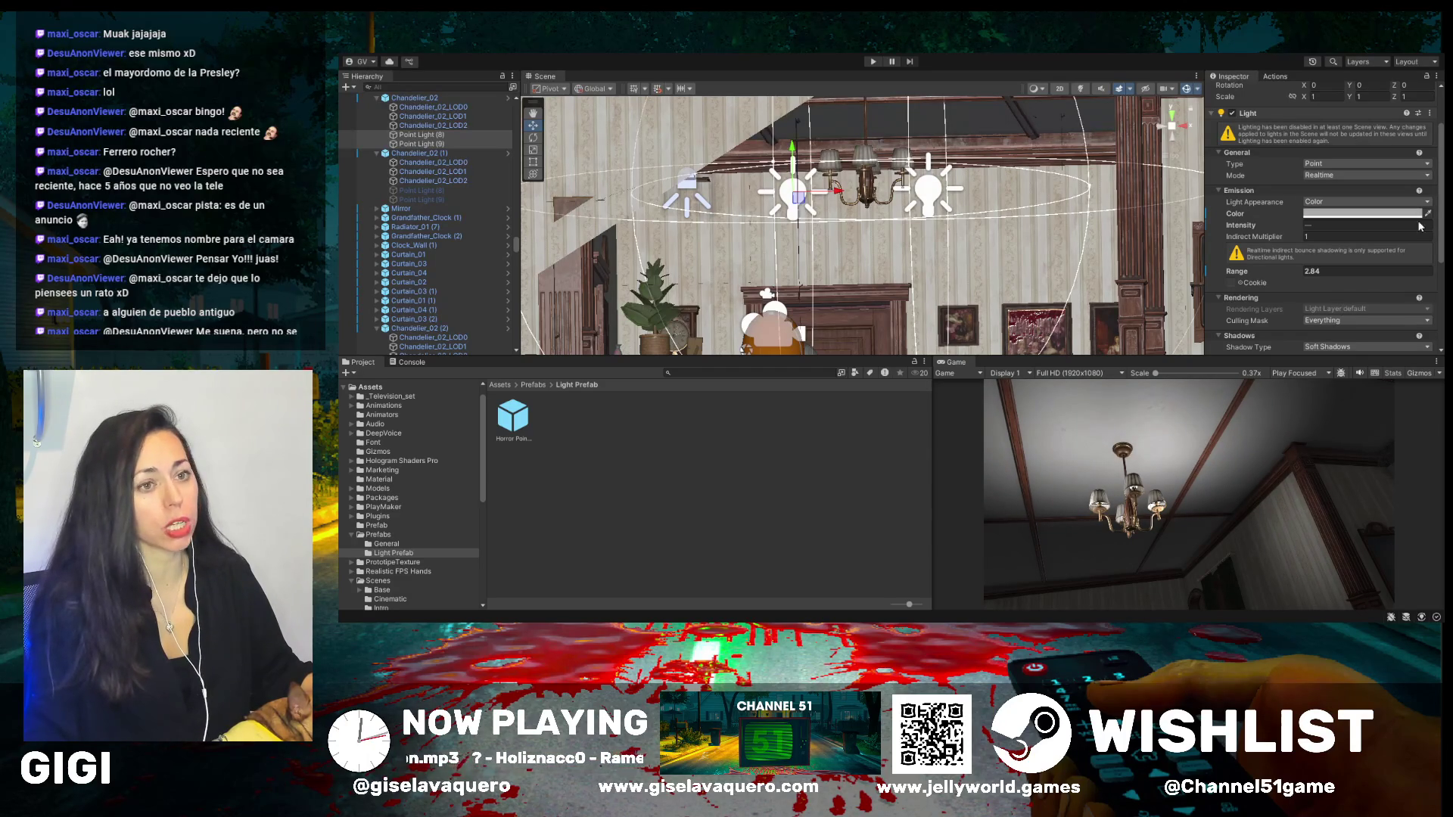
mouse_move(946, 227)
left_mouse_down()
mouse_move(871, 238)
mouse_move(1026, 373)
mouse_move(1035, 184)
left_mouse_up()
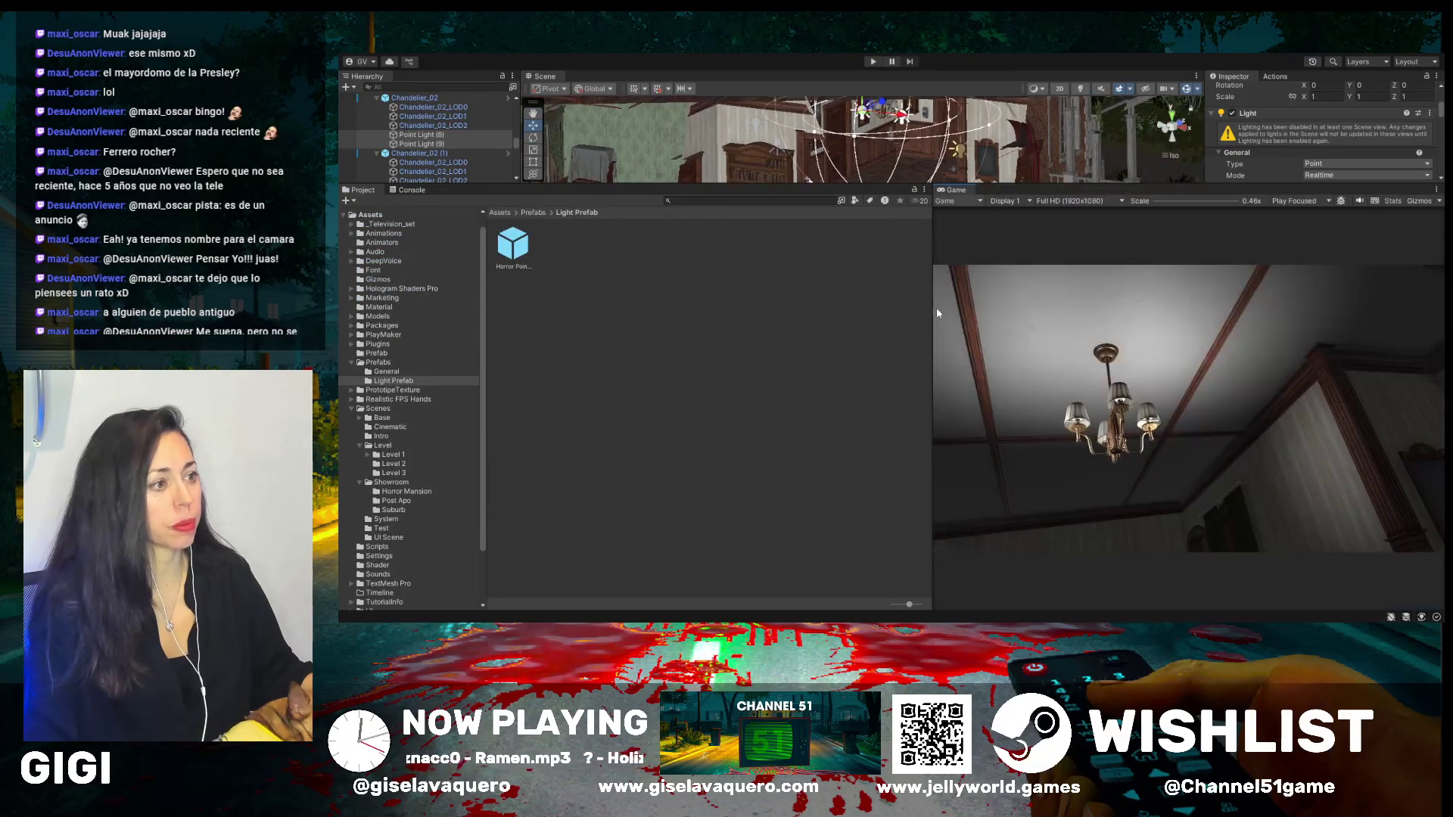
- Widen the Game view and play-test the level in the candlelit dining room
left_click_drag(931, 314, 590, 251)
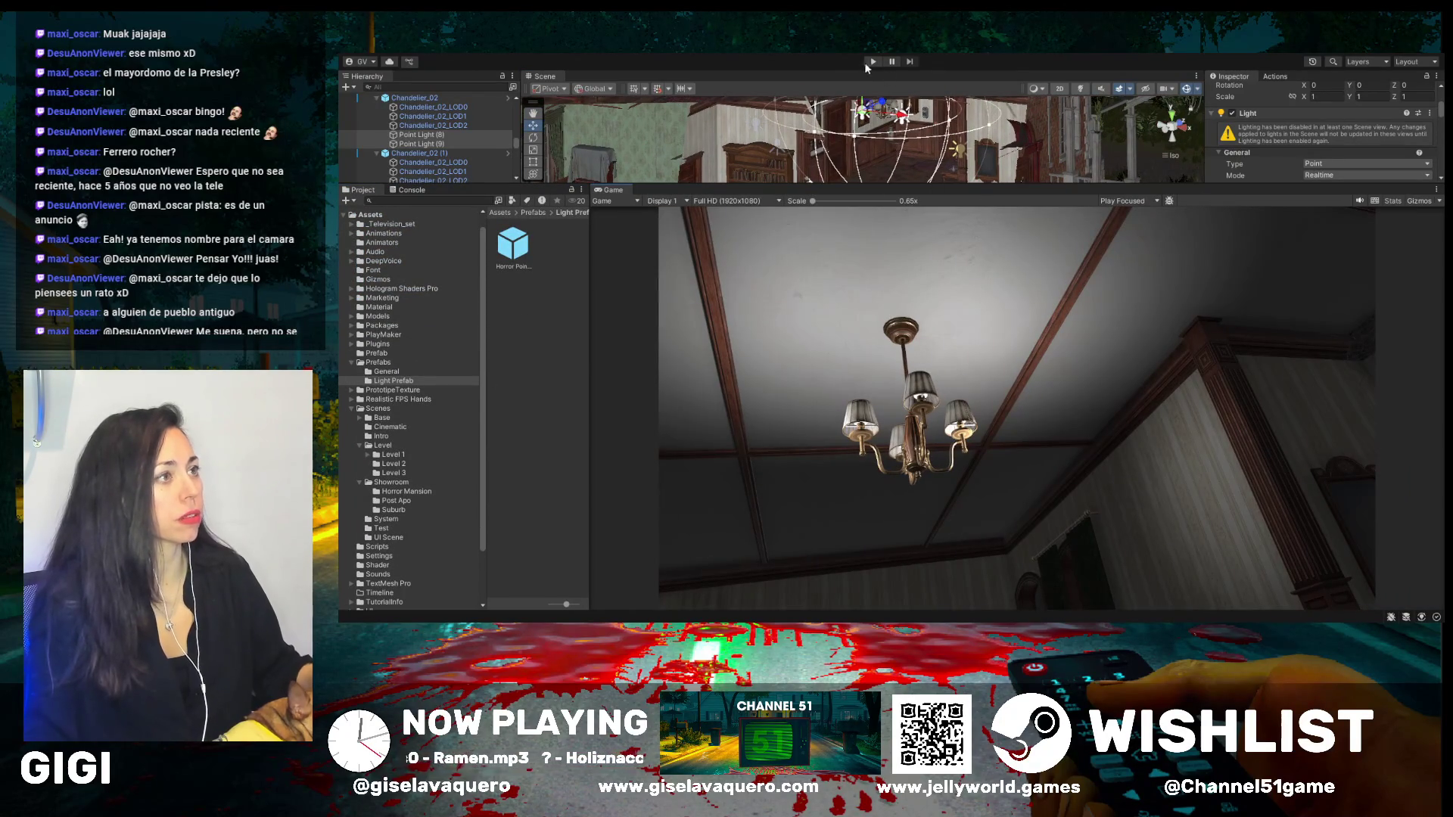
left_click(874, 61)
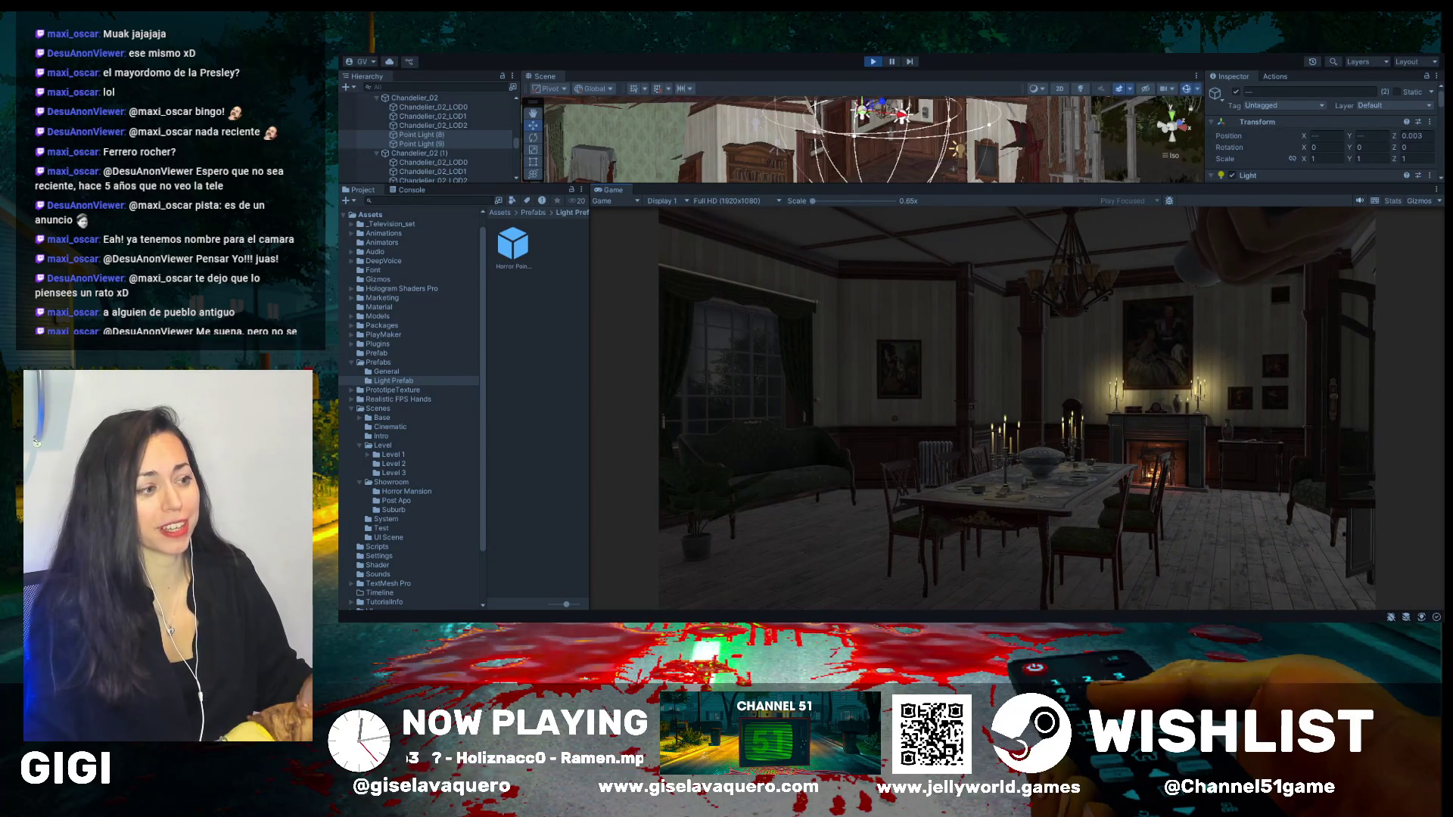
- Stop play mode, make the Scene view taller, and open the Lighting window with Ctrl+9
key("Escape")
left_click_drag(767, 185, 766, 391)
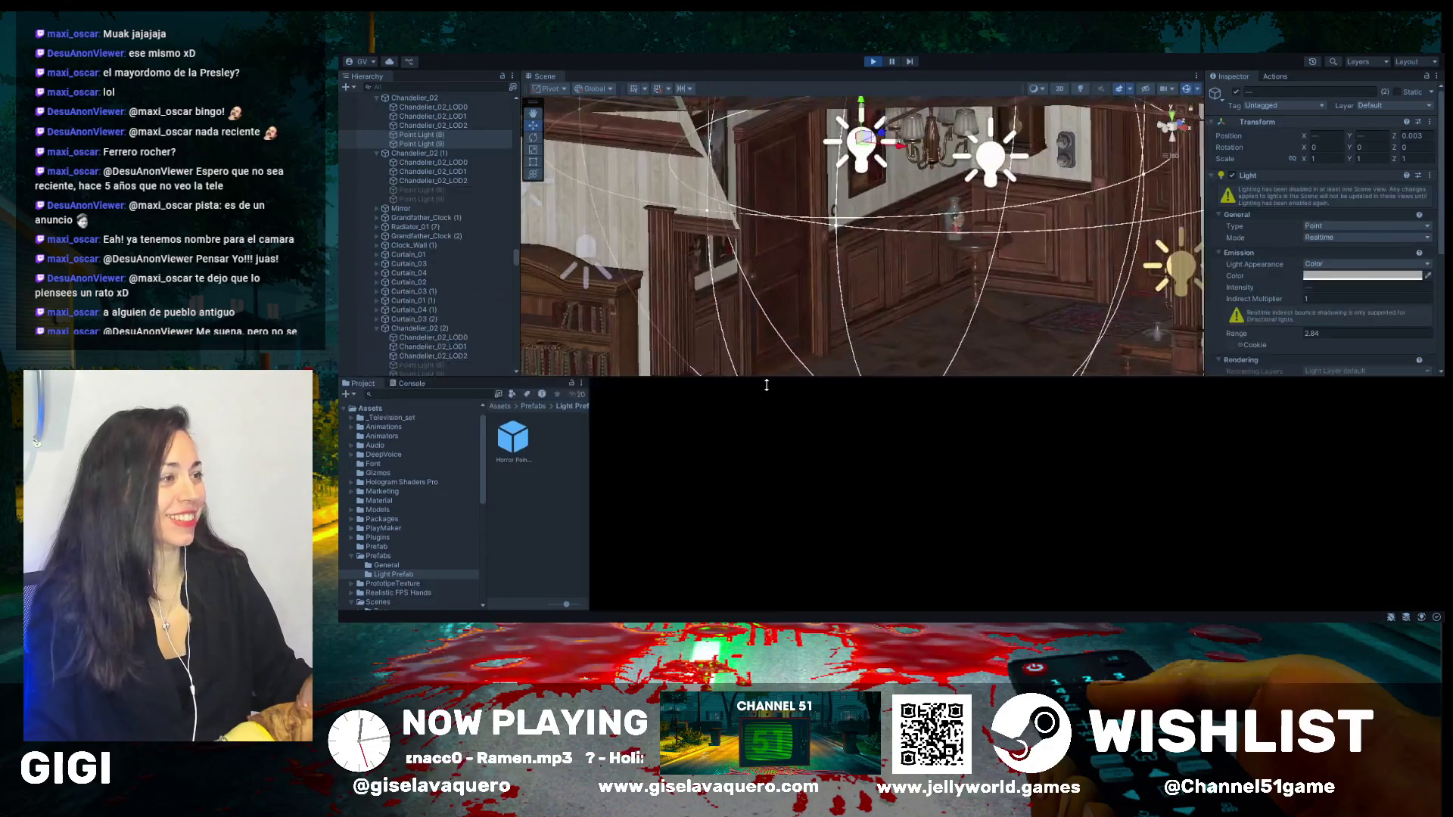
left_click(874, 62)
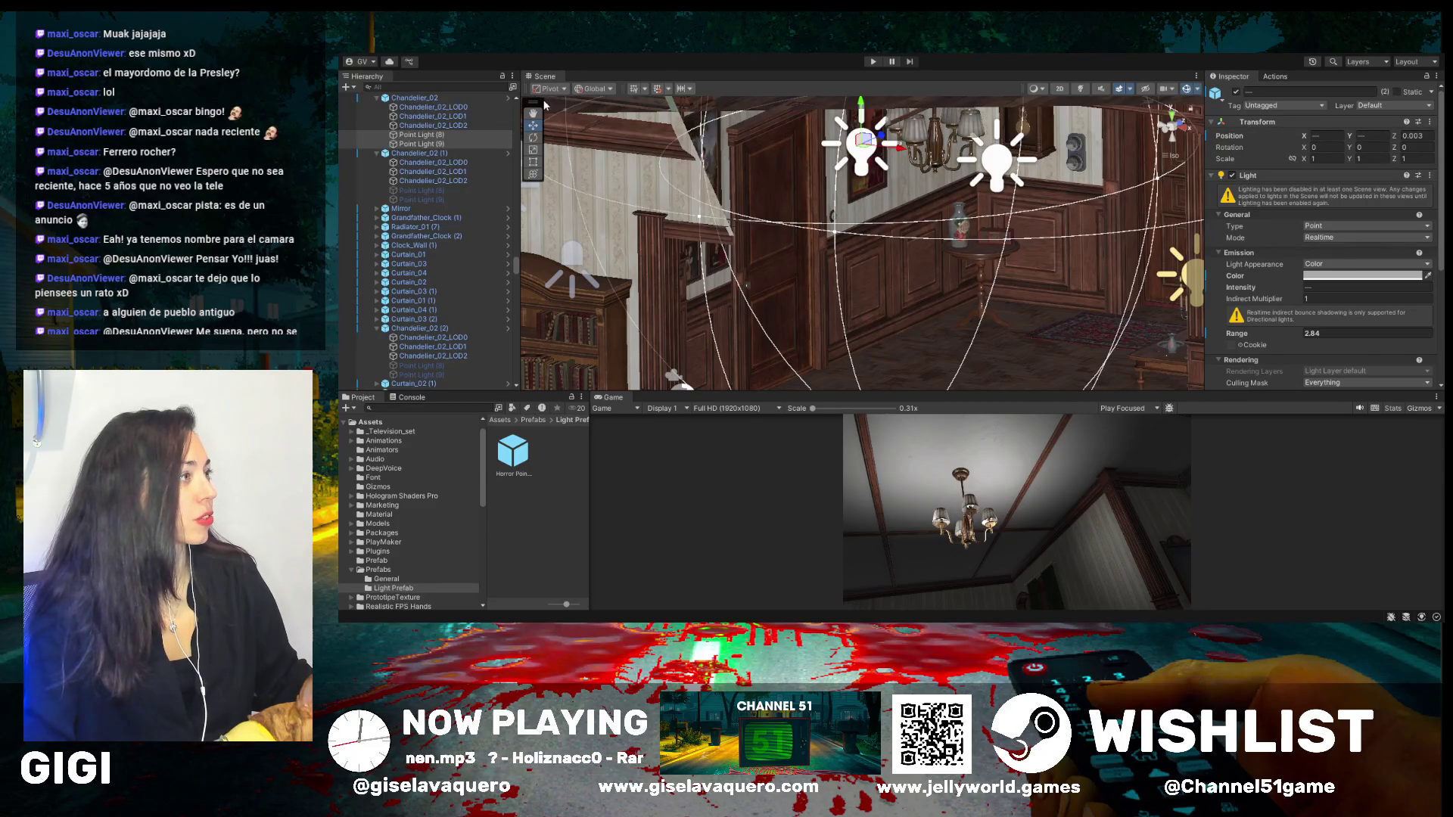
key("ctrl+9")
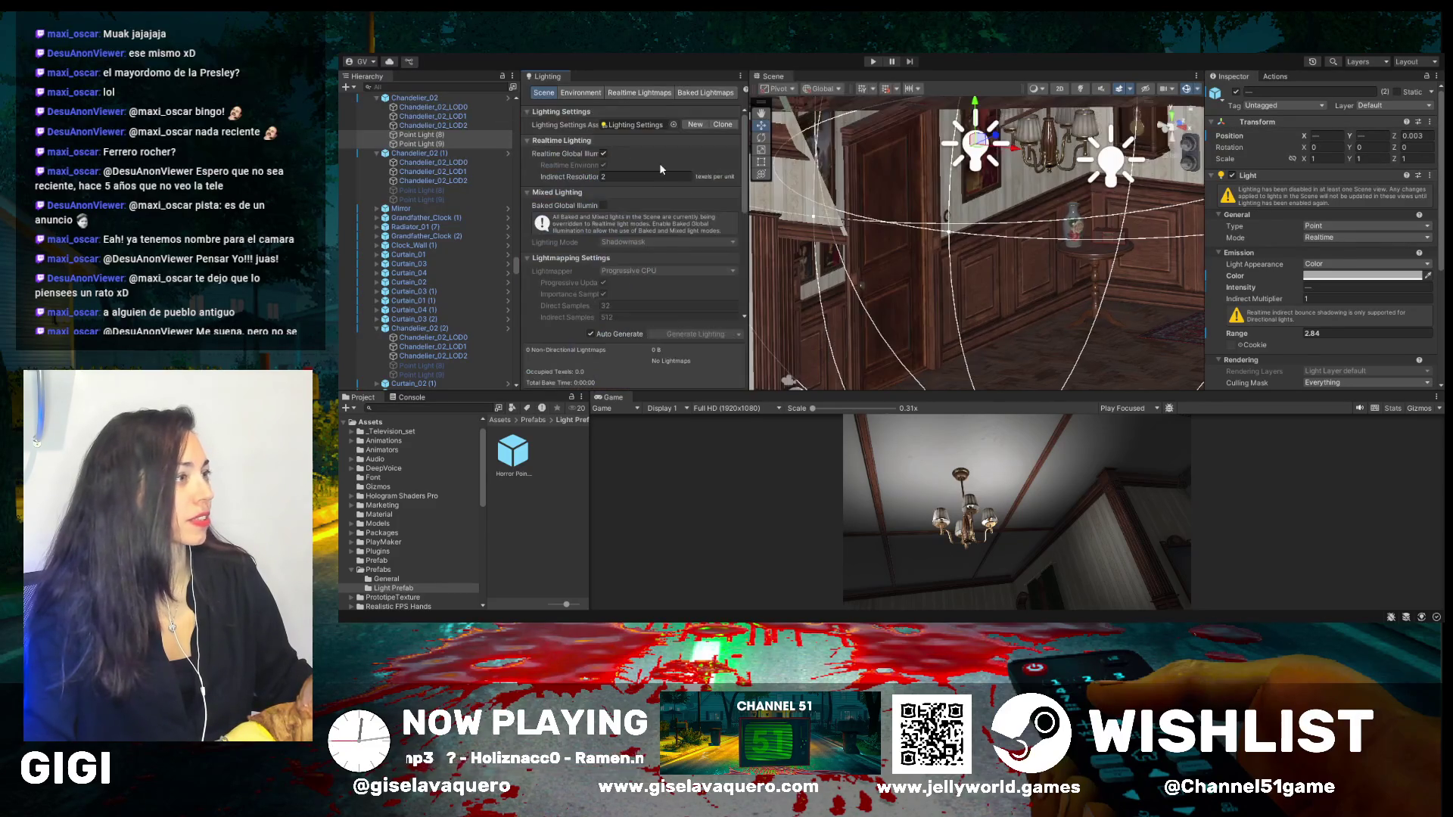
- Widen the Lighting window and show its Environment settings
left_click_drag(748, 213, 860, 213)
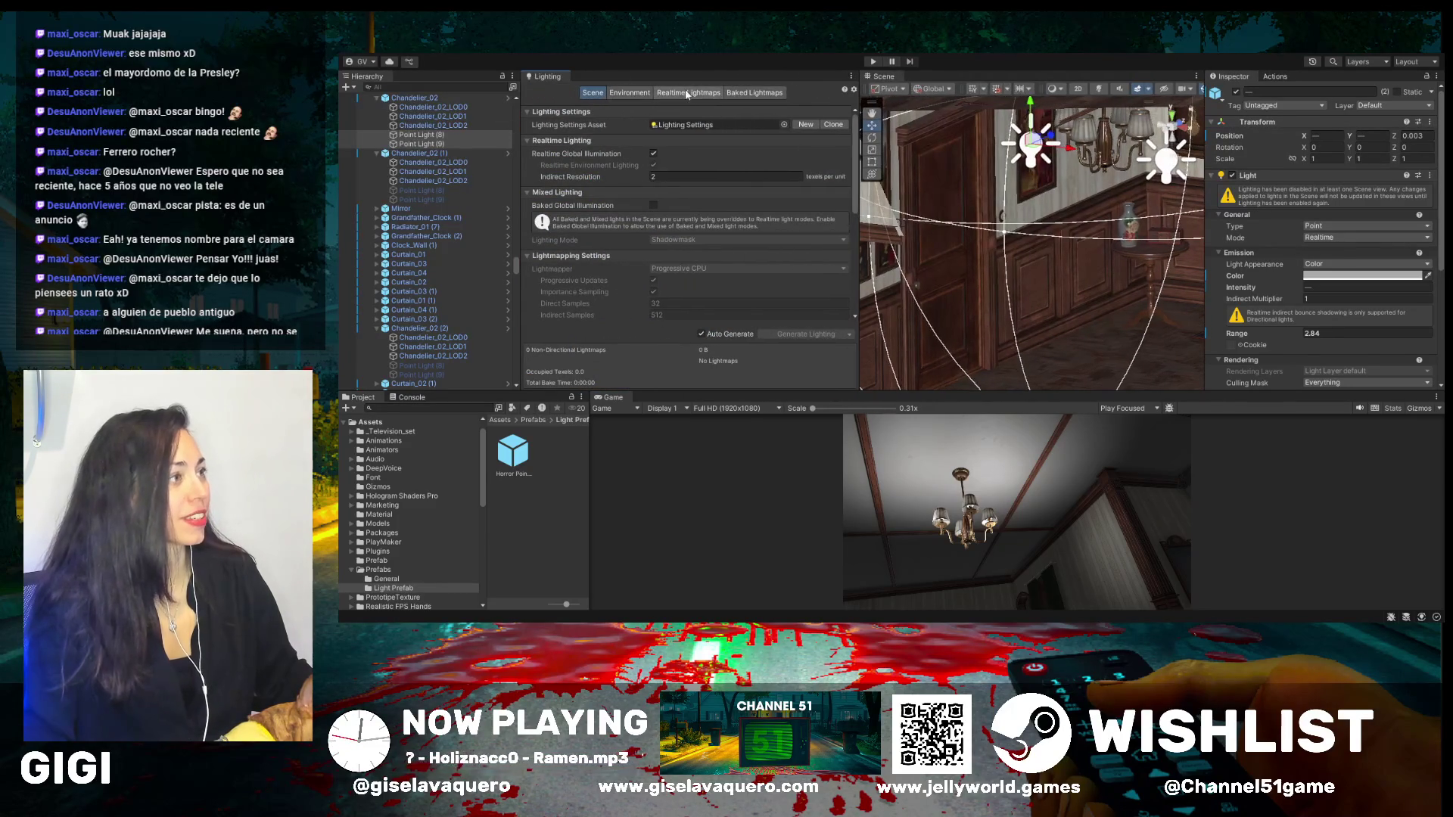
left_click(683, 94)
left_click(631, 93)
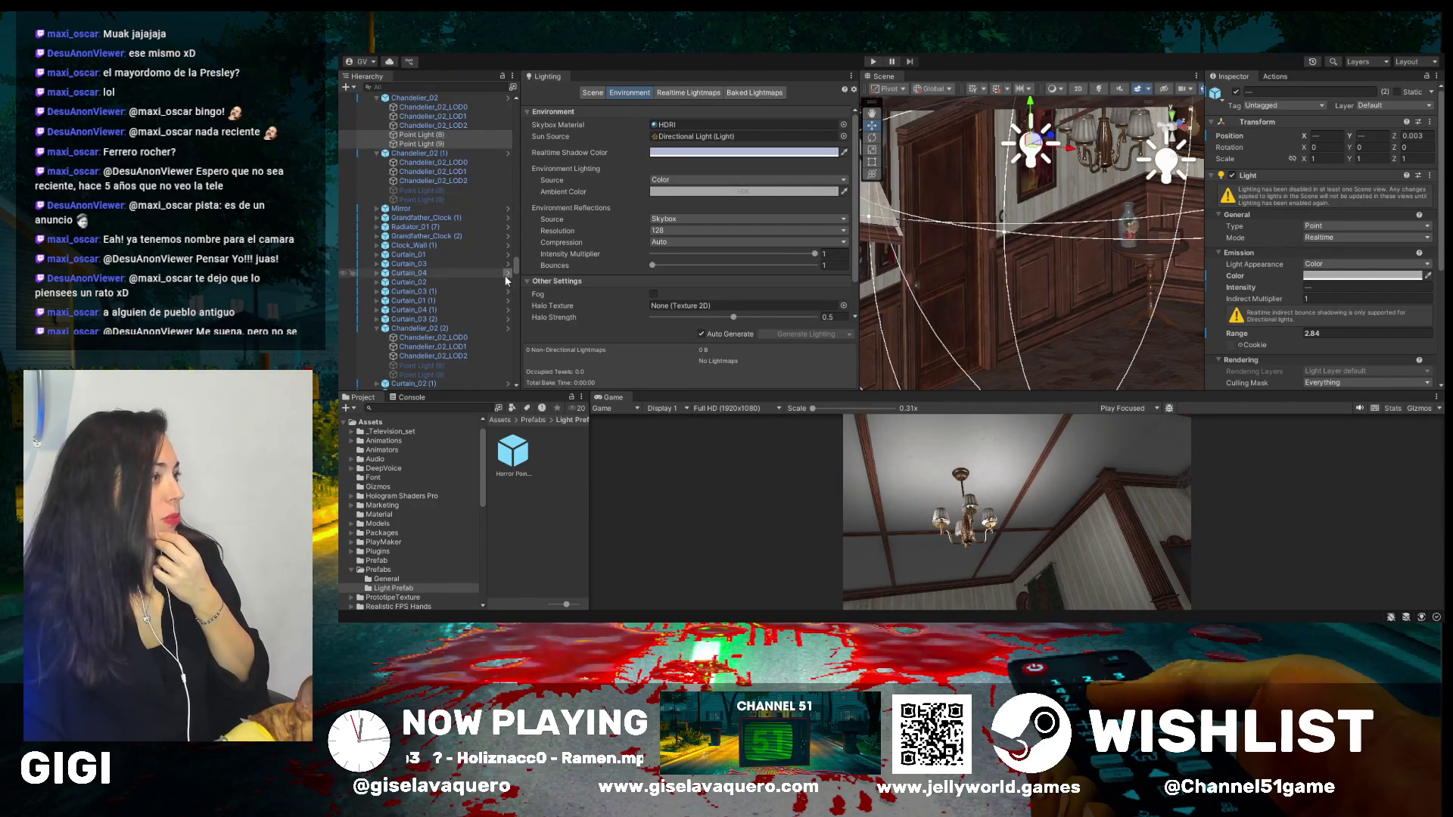
- Find PlayerCore_Ambrosio via Hierarchy search 'ambro' and frame it in the Scene view
left_click_drag(516, 266, 480, 104)
left_click(467, 86)
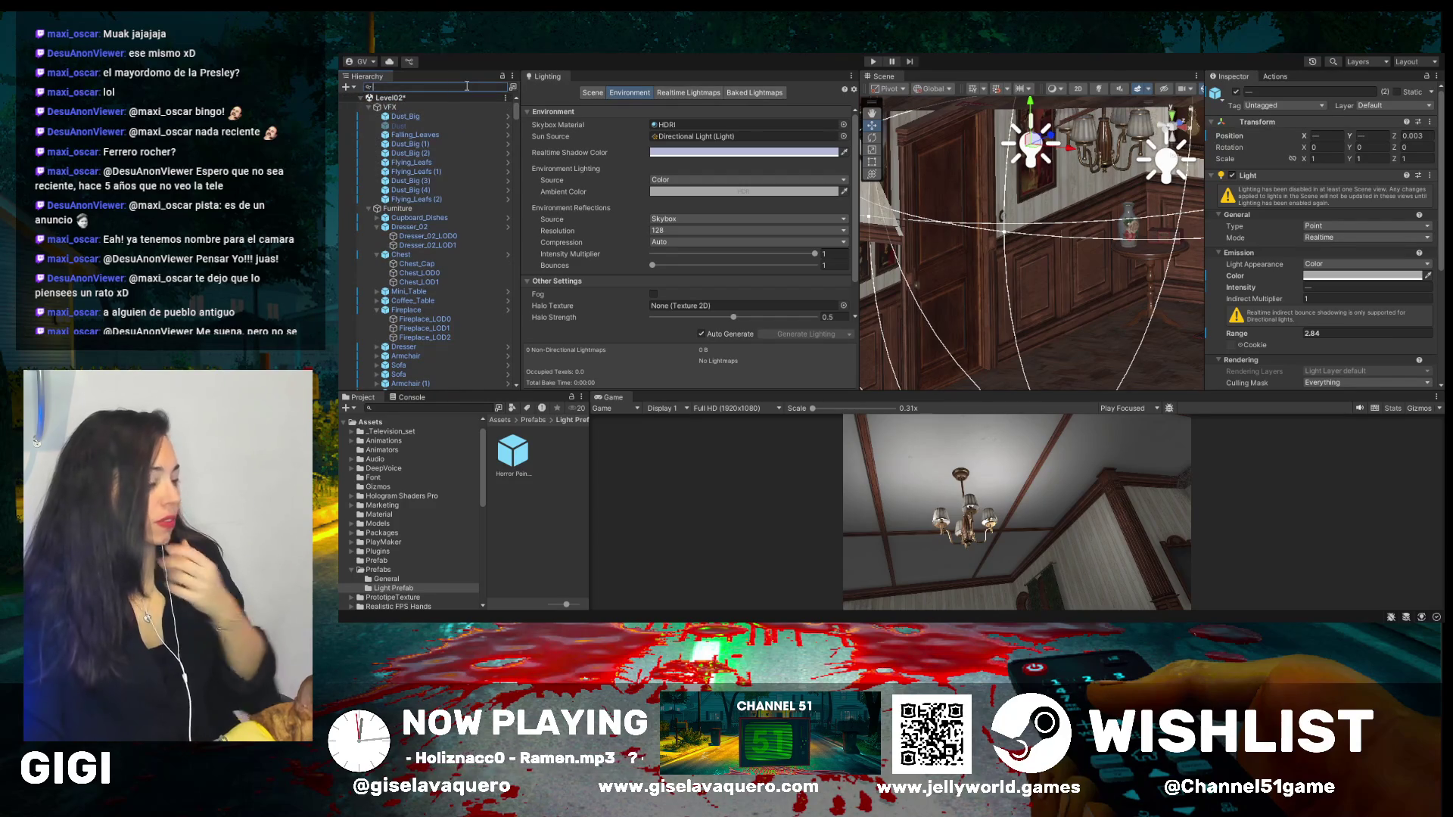
type("ambro")
key("Down")
key("Down")
key("Down")
left_click(502, 86)
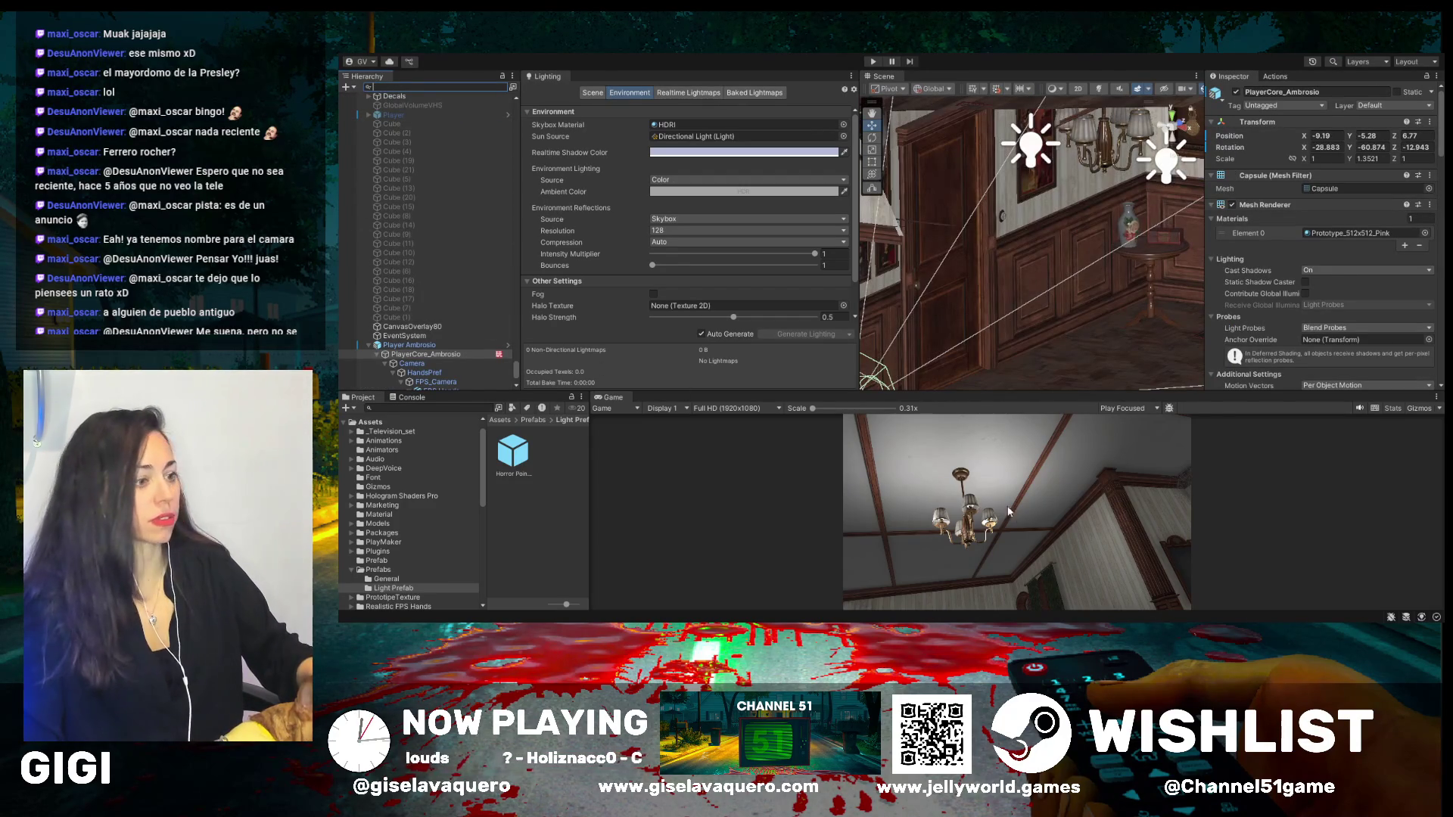
key("f")
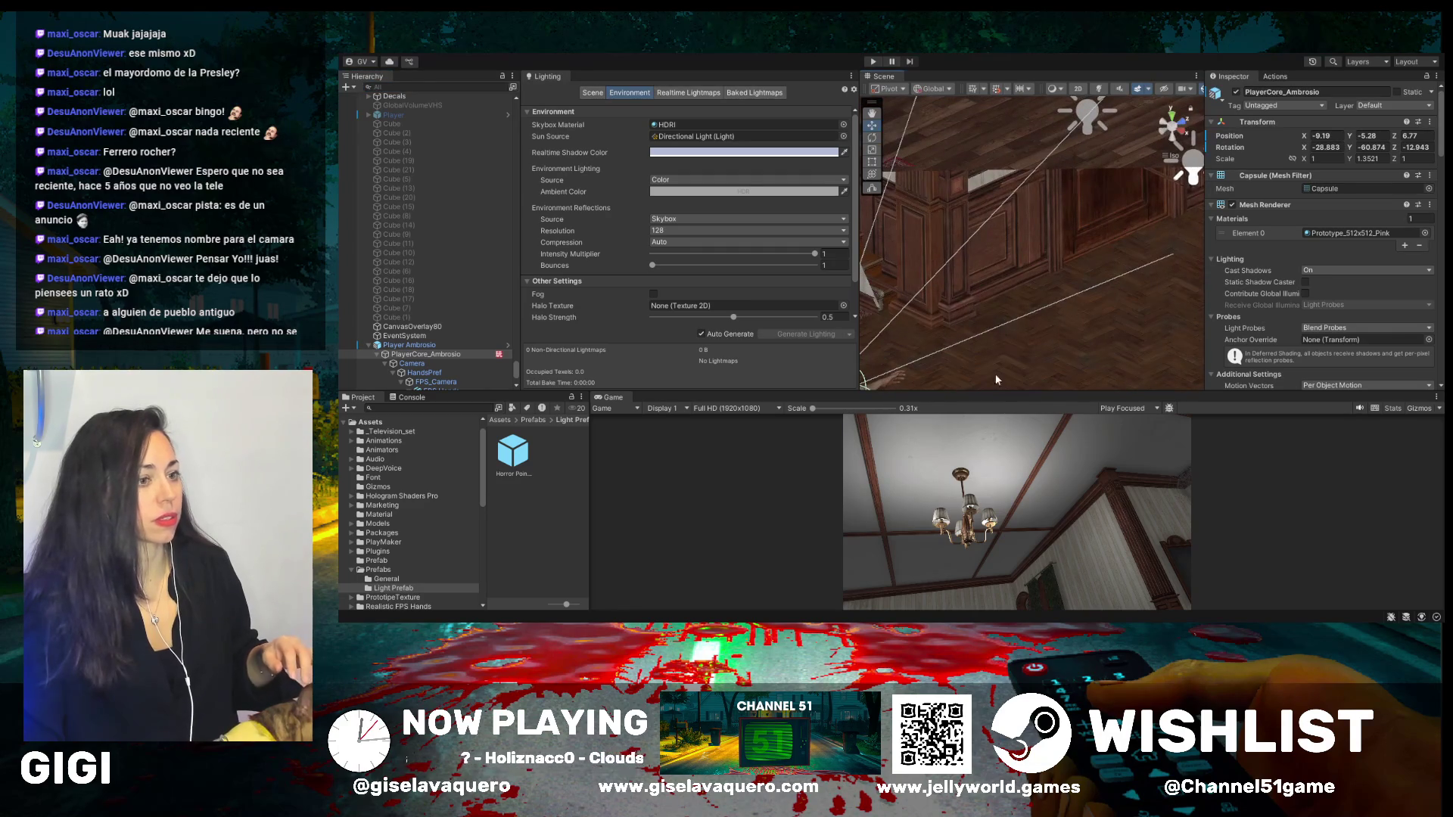
- Orbit to view the player capsule and switch to the Rotate tool to stand it upright
mouse_move(952, 320)
left_mouse_down()
mouse_move(1173, 269)
mouse_move(1060, 227)
mouse_move(1003, 265)
mouse_move(1005, 295)
mouse_move(1037, 295)
left_mouse_up()
key("e")
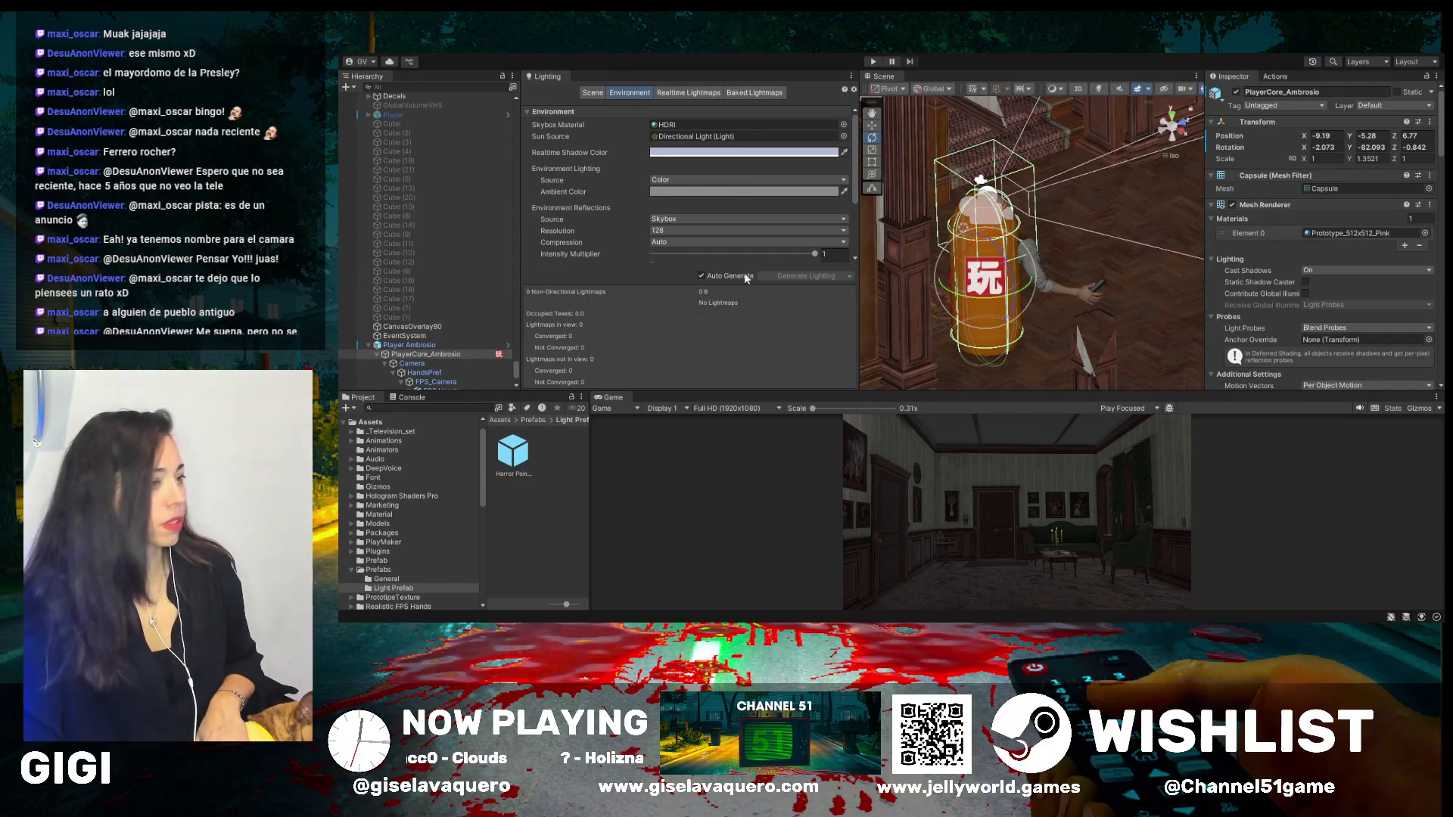
- Check the Game view, then set the Environment ambient colour to a dark colour
left_click_drag(1013, 390, 913, 123)
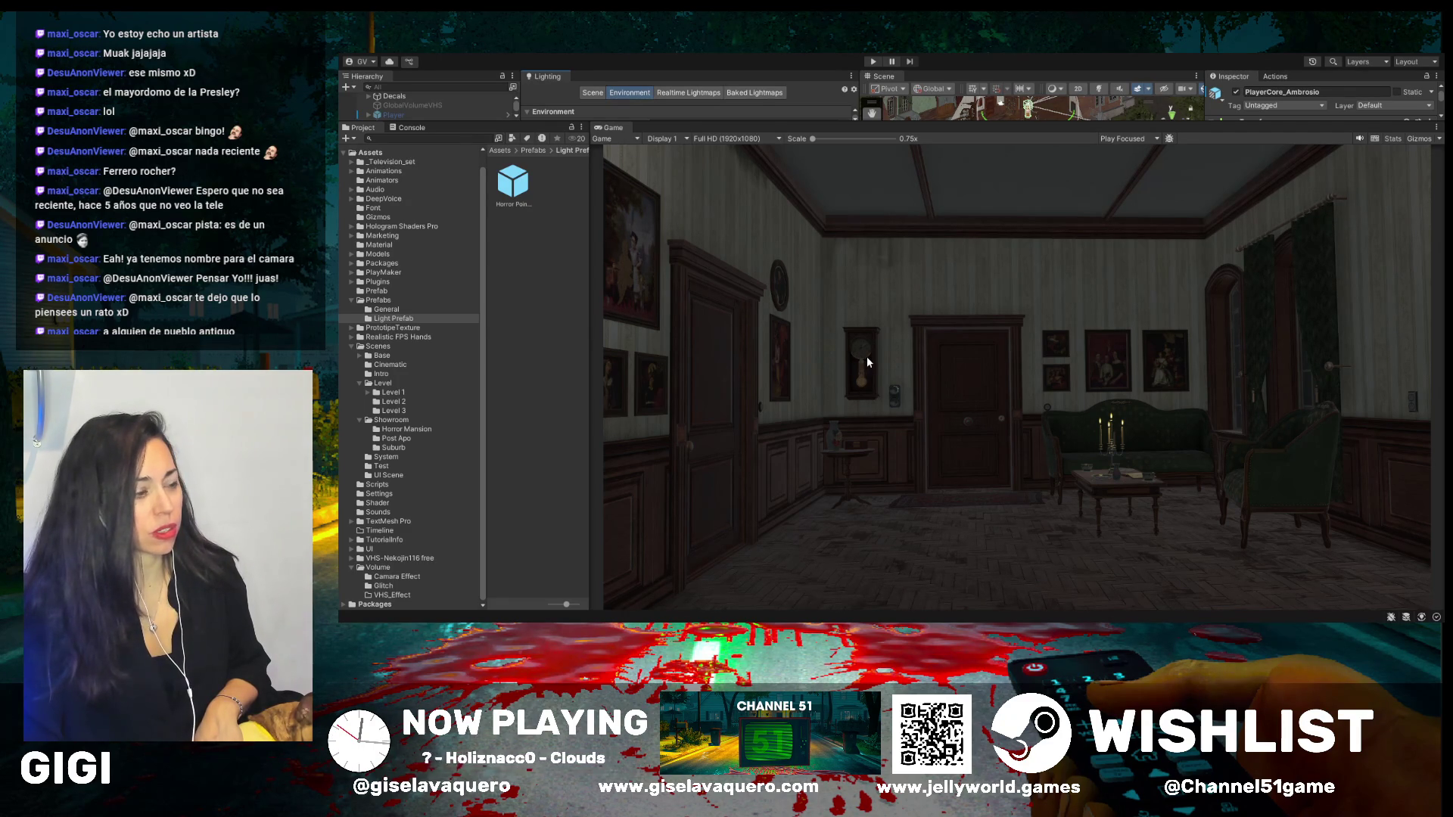
left_click_drag(786, 123, 782, 346)
left_click(715, 191)
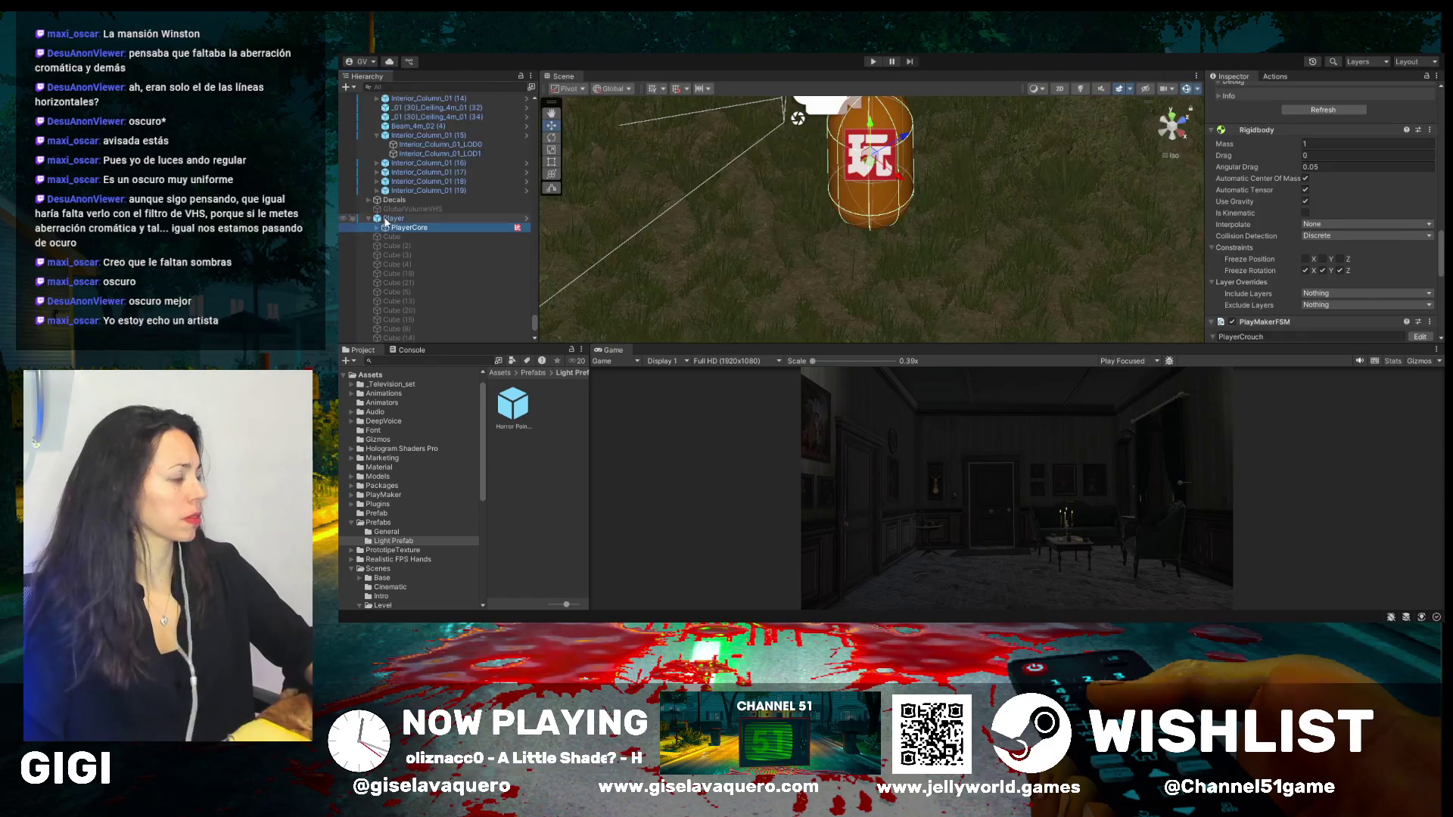
- Select the vhsoverlays object through a Hierarchy search for 'vhs', then clear the search
left_click(434, 88)
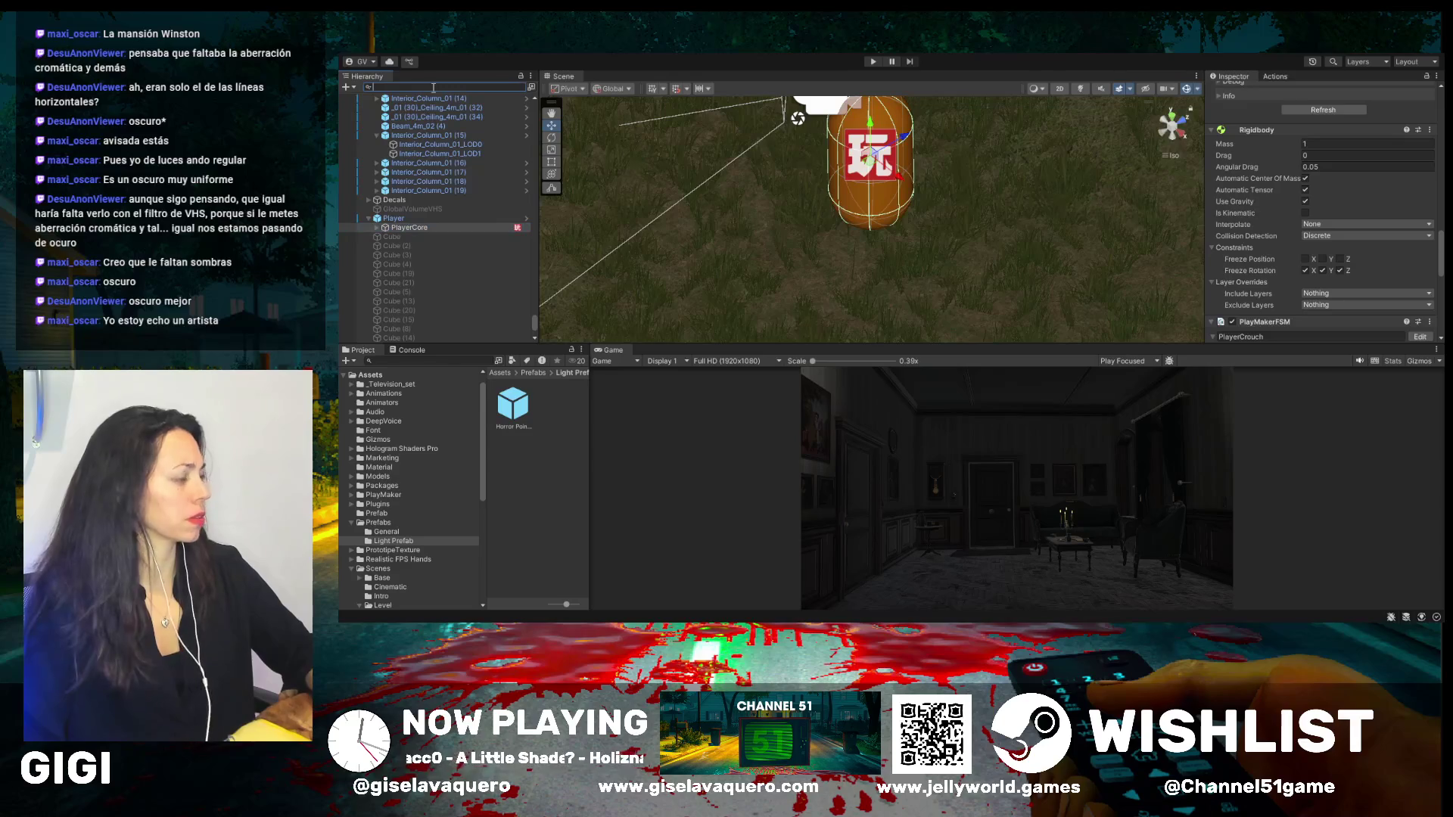
type("vhs")
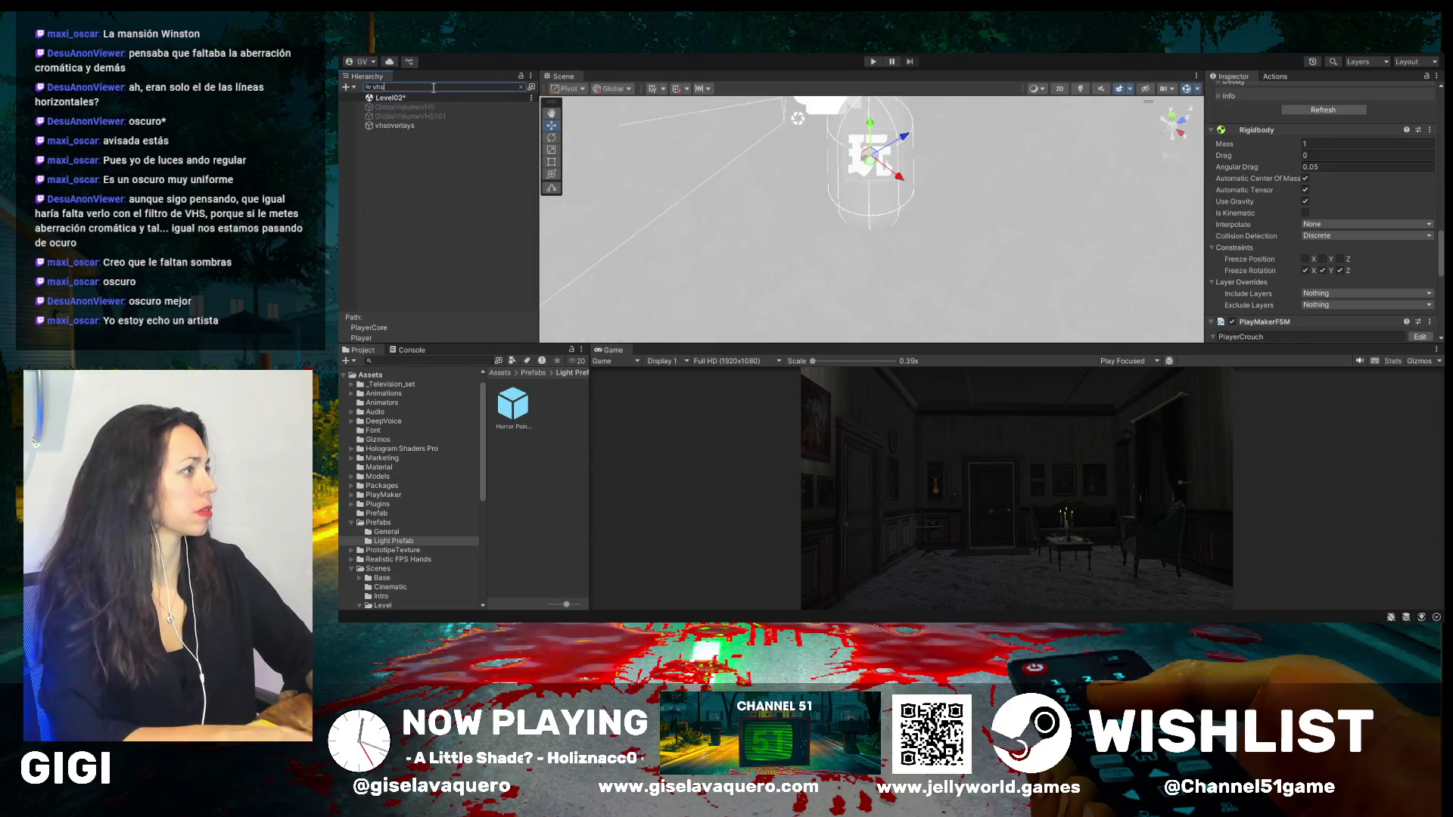
left_click(396, 125)
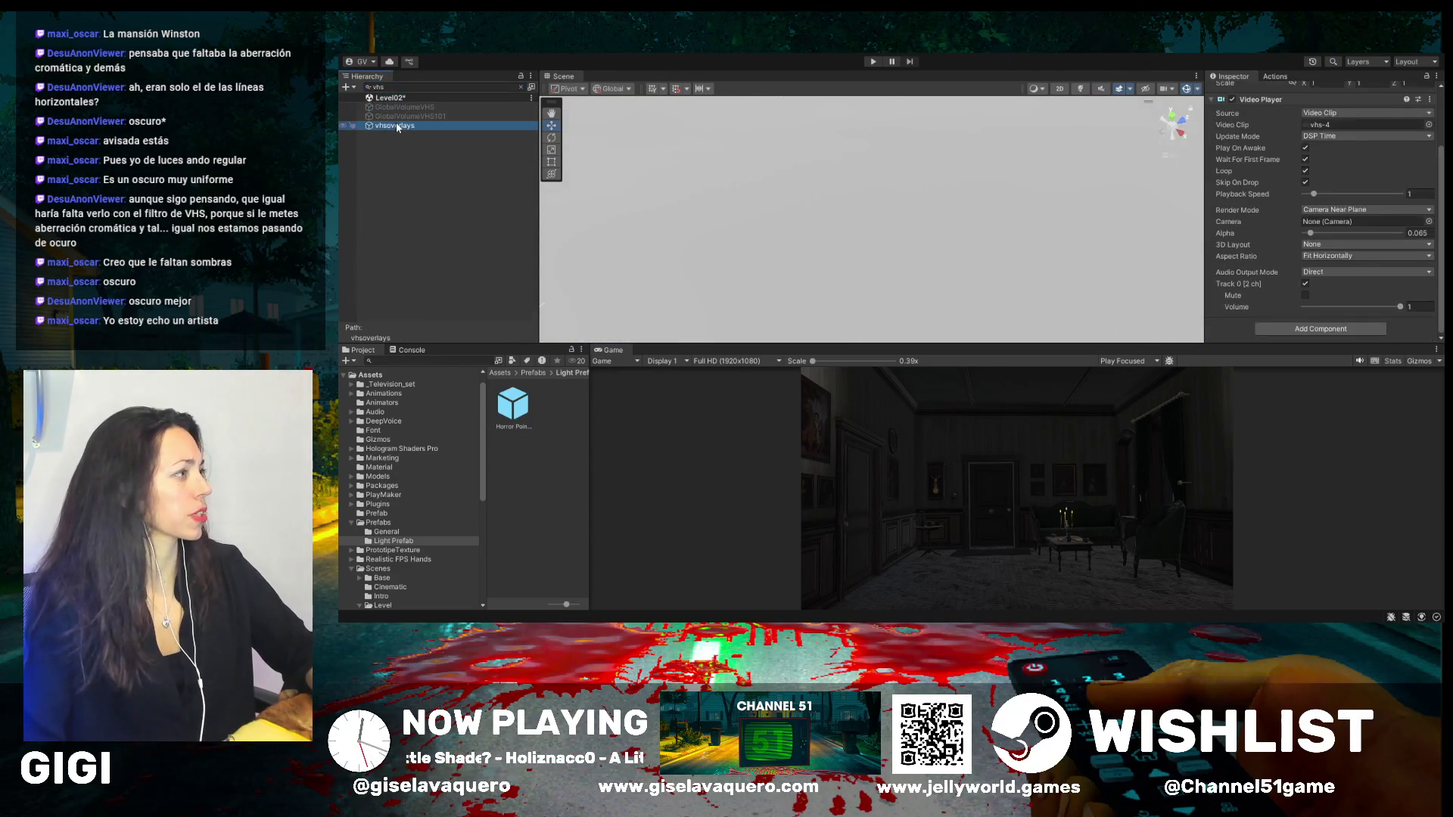
left_click(521, 89)
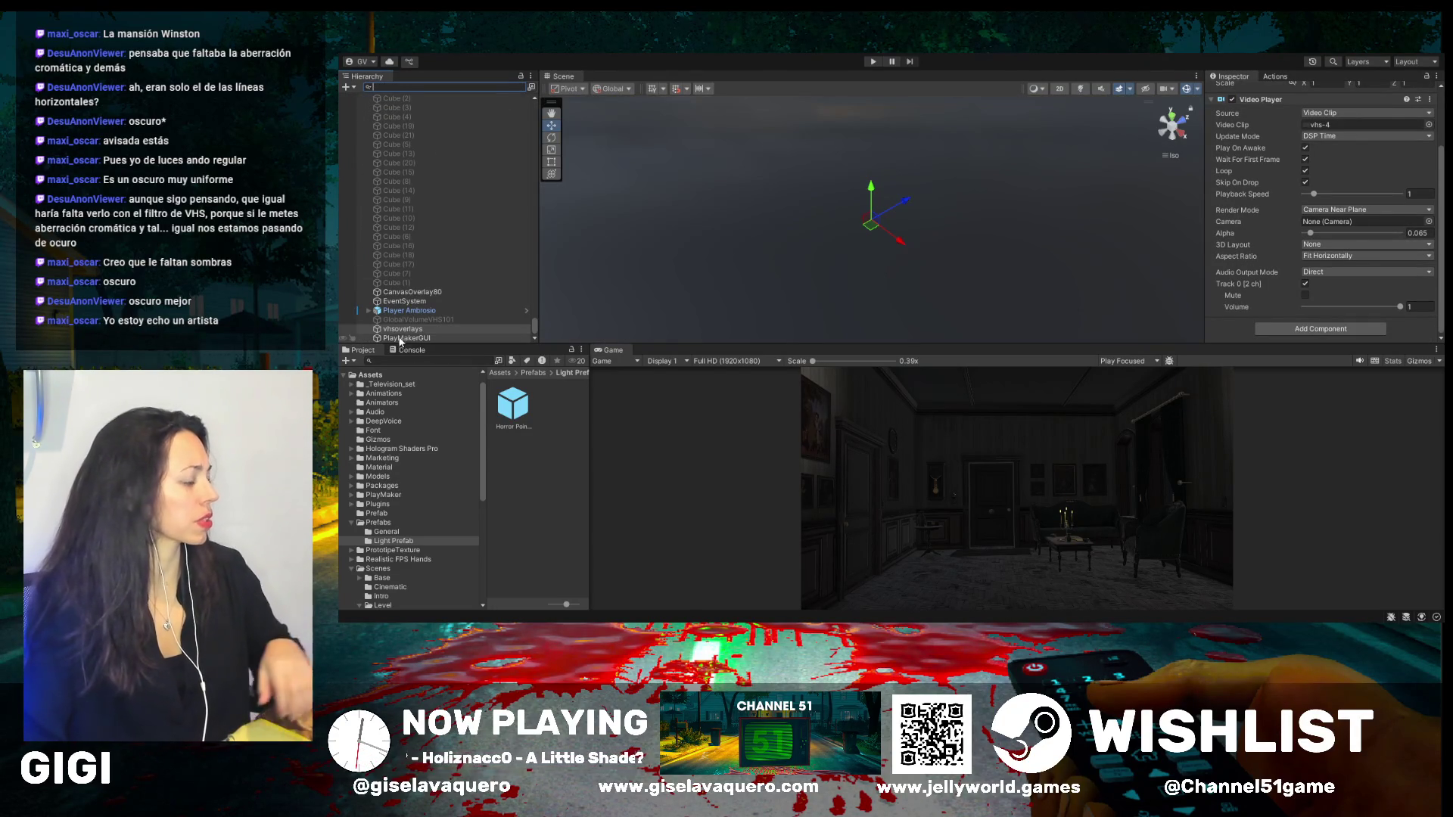
- Expand Player Ambrosio and review the PlayerCore_Ambrosio components
left_click(404, 329)
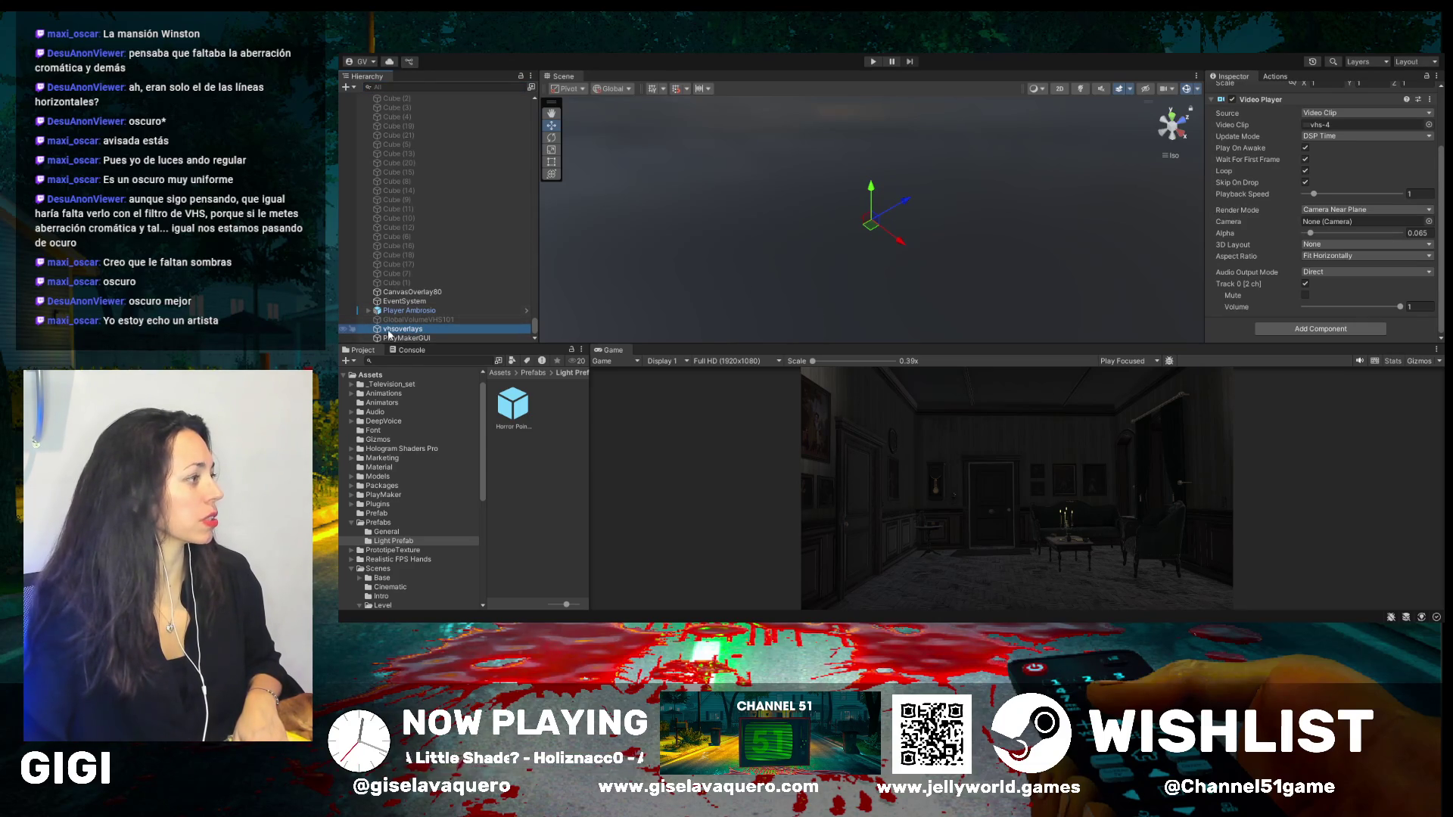
left_click(368, 310)
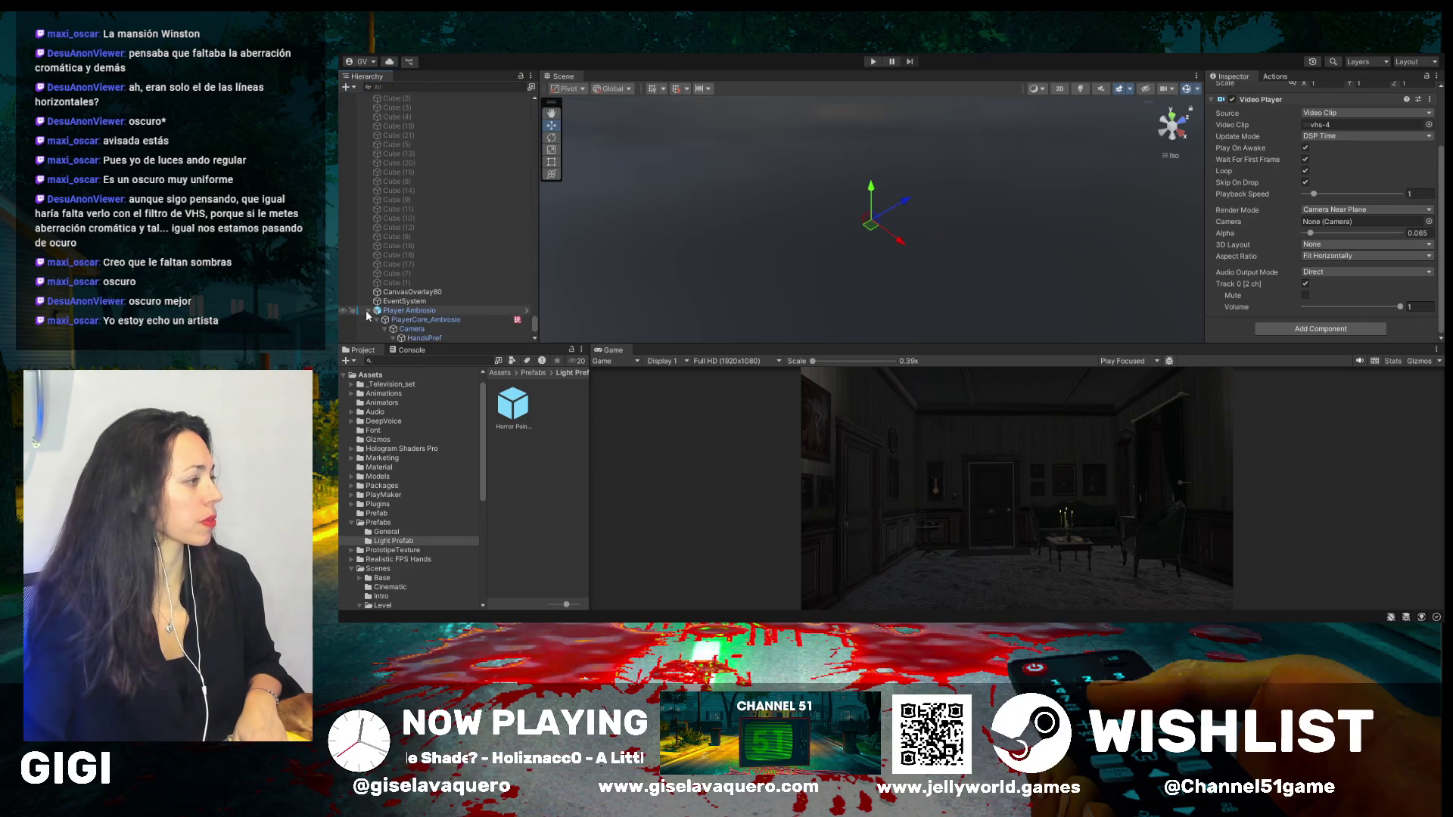
scroll(431, 312, "down", 1)
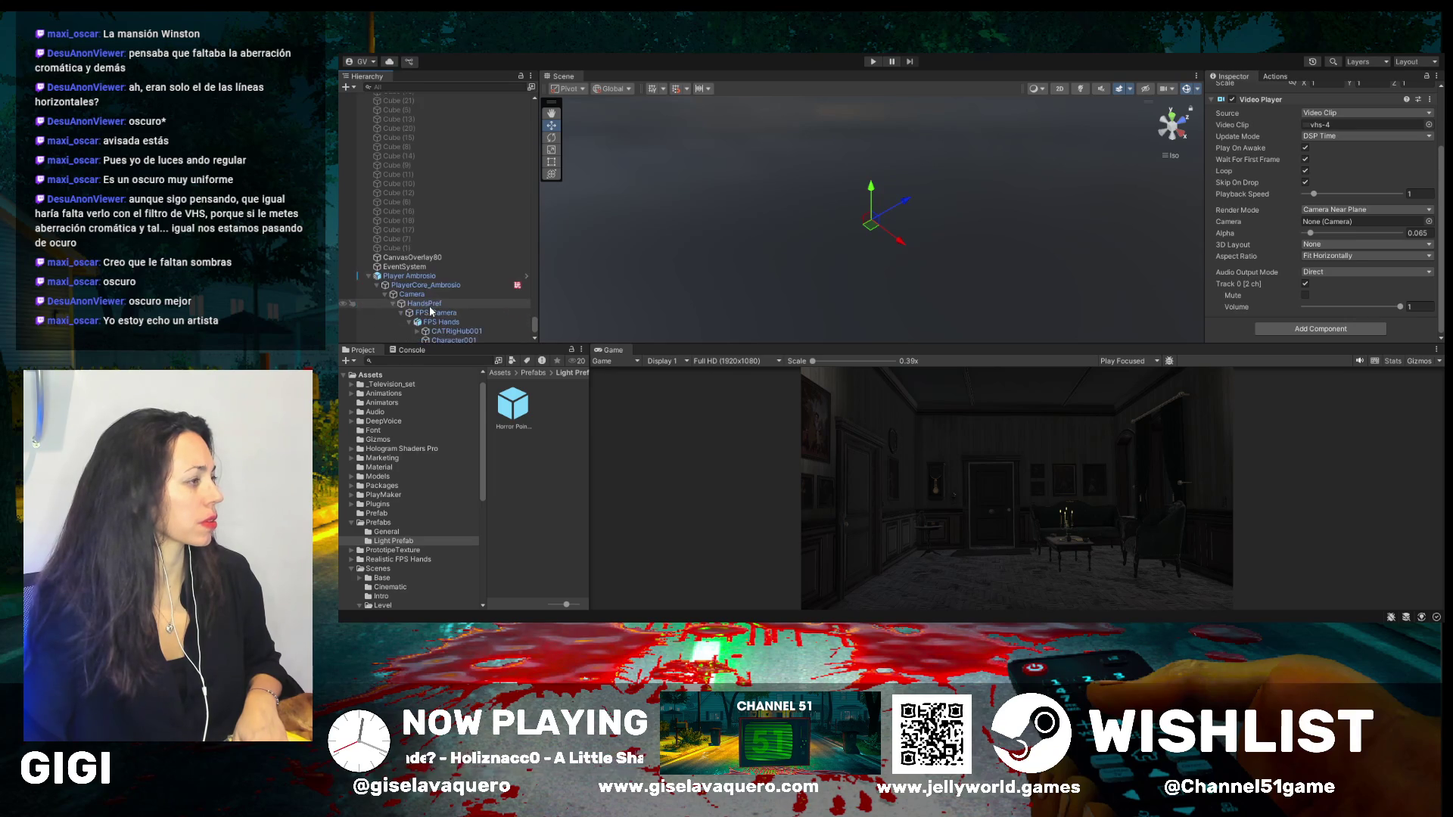
left_click(430, 284)
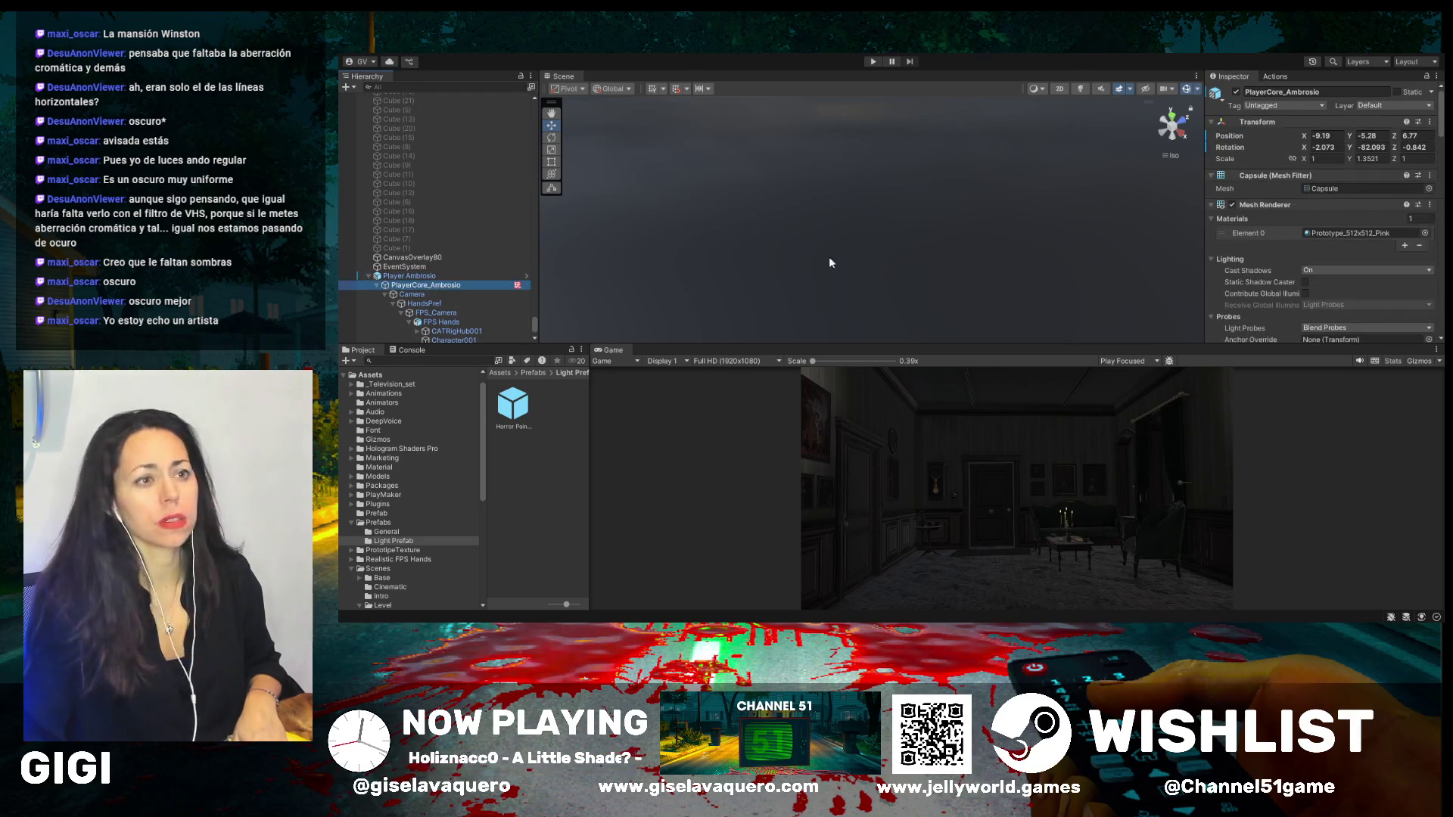
scroll(1334, 210, "down", 3)
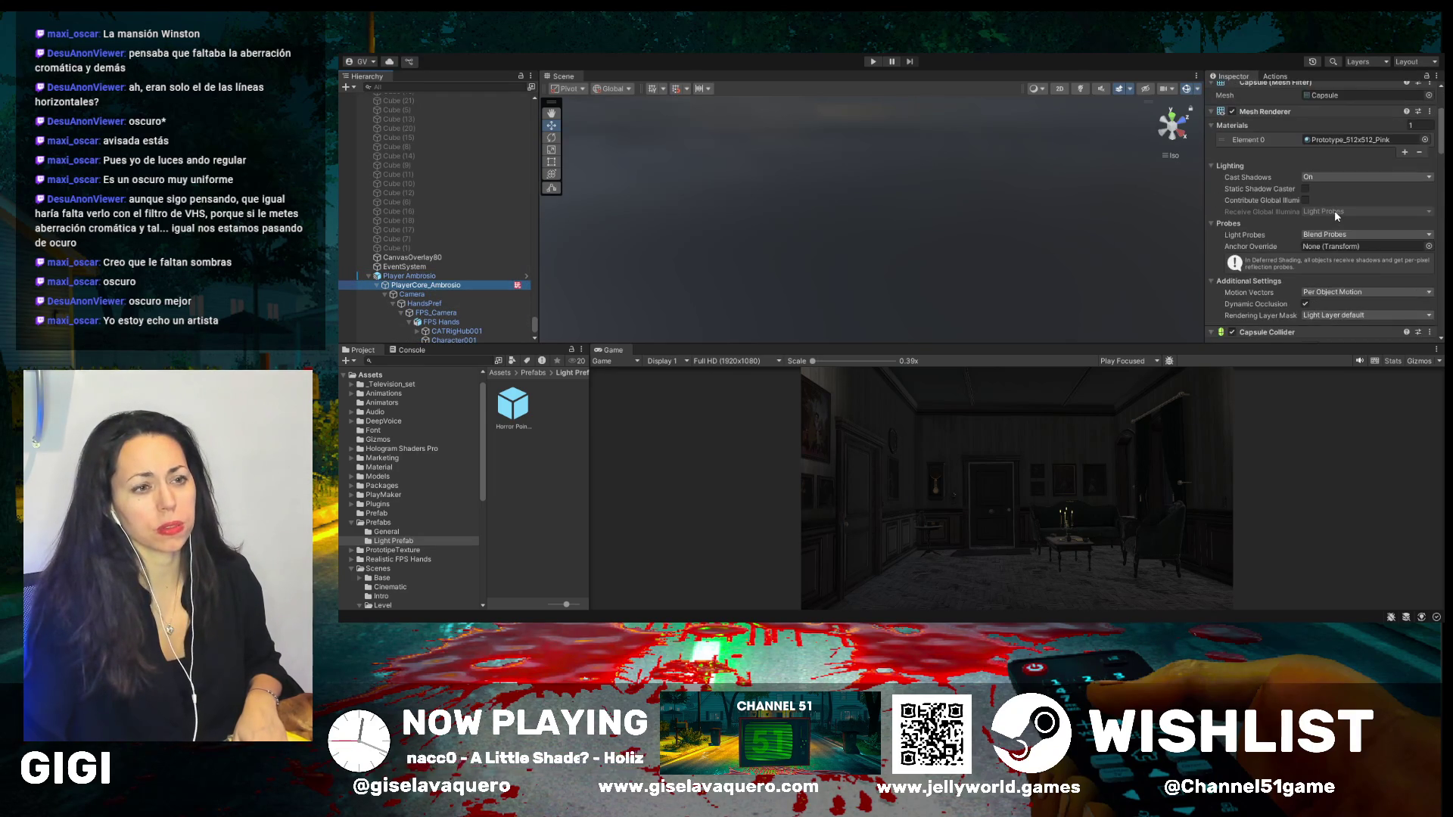
scroll(1336, 234, "down", 7)
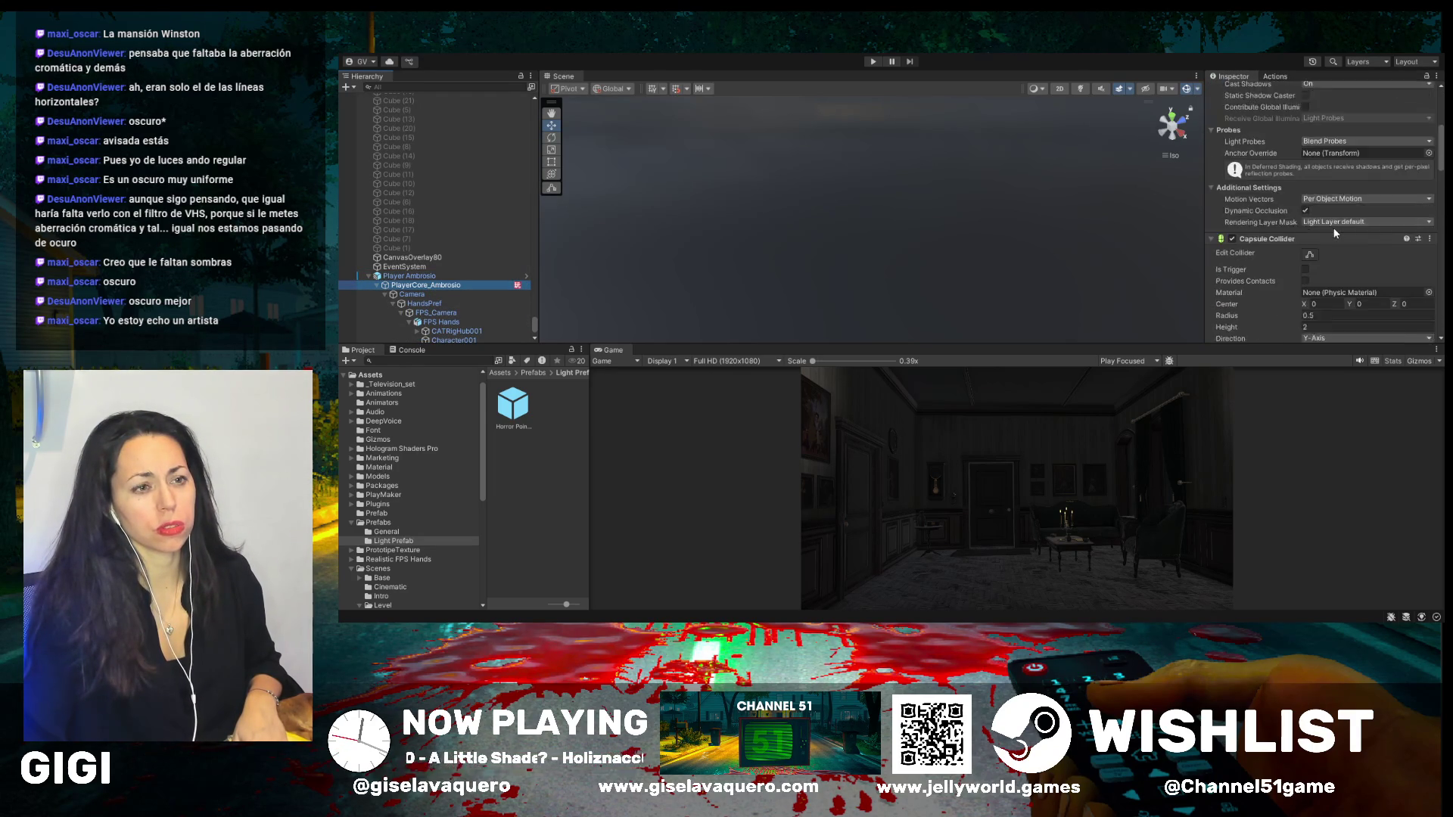
scroll(1331, 225, "down", 10)
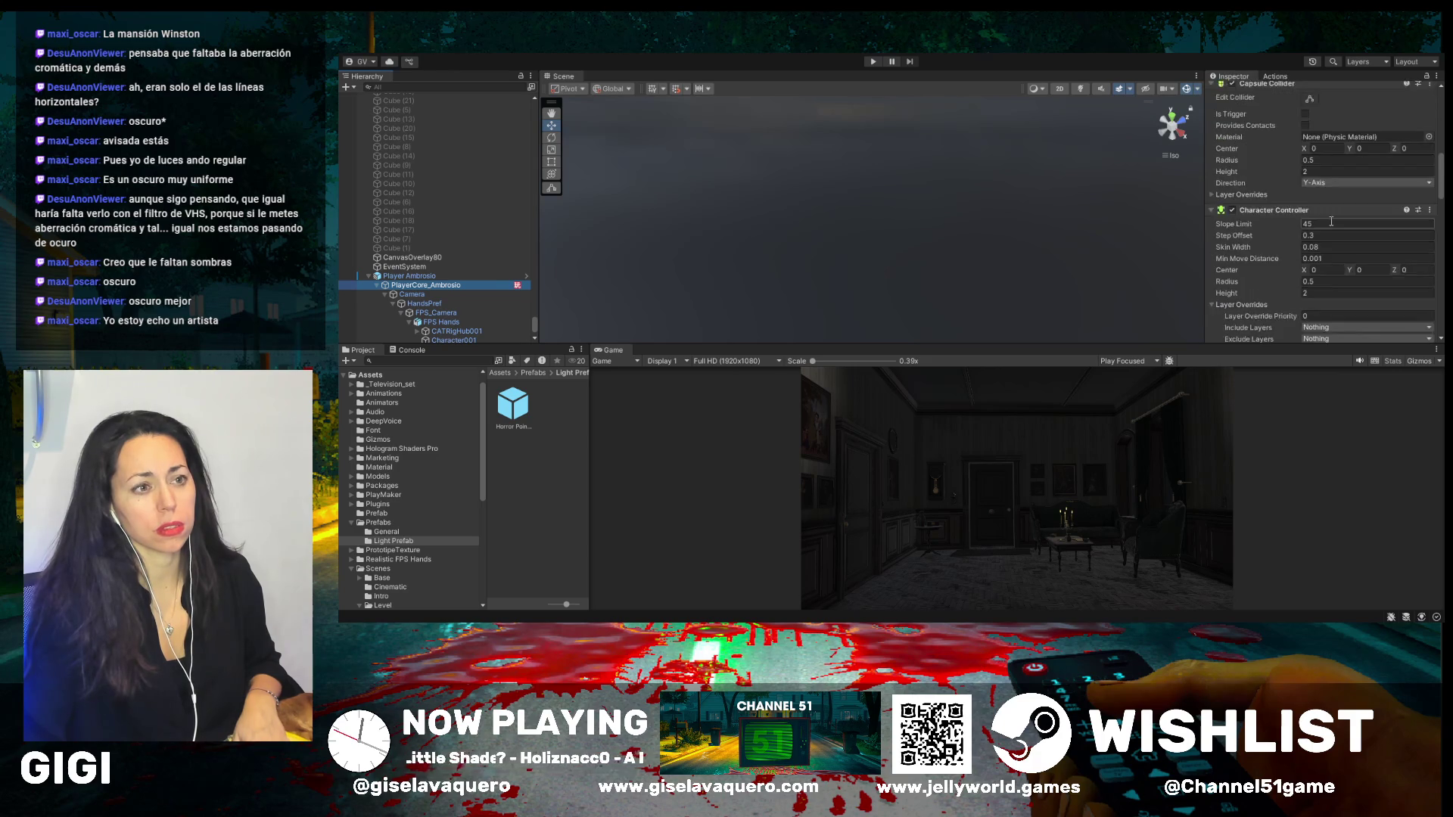
scroll(1331, 221, "down", 10)
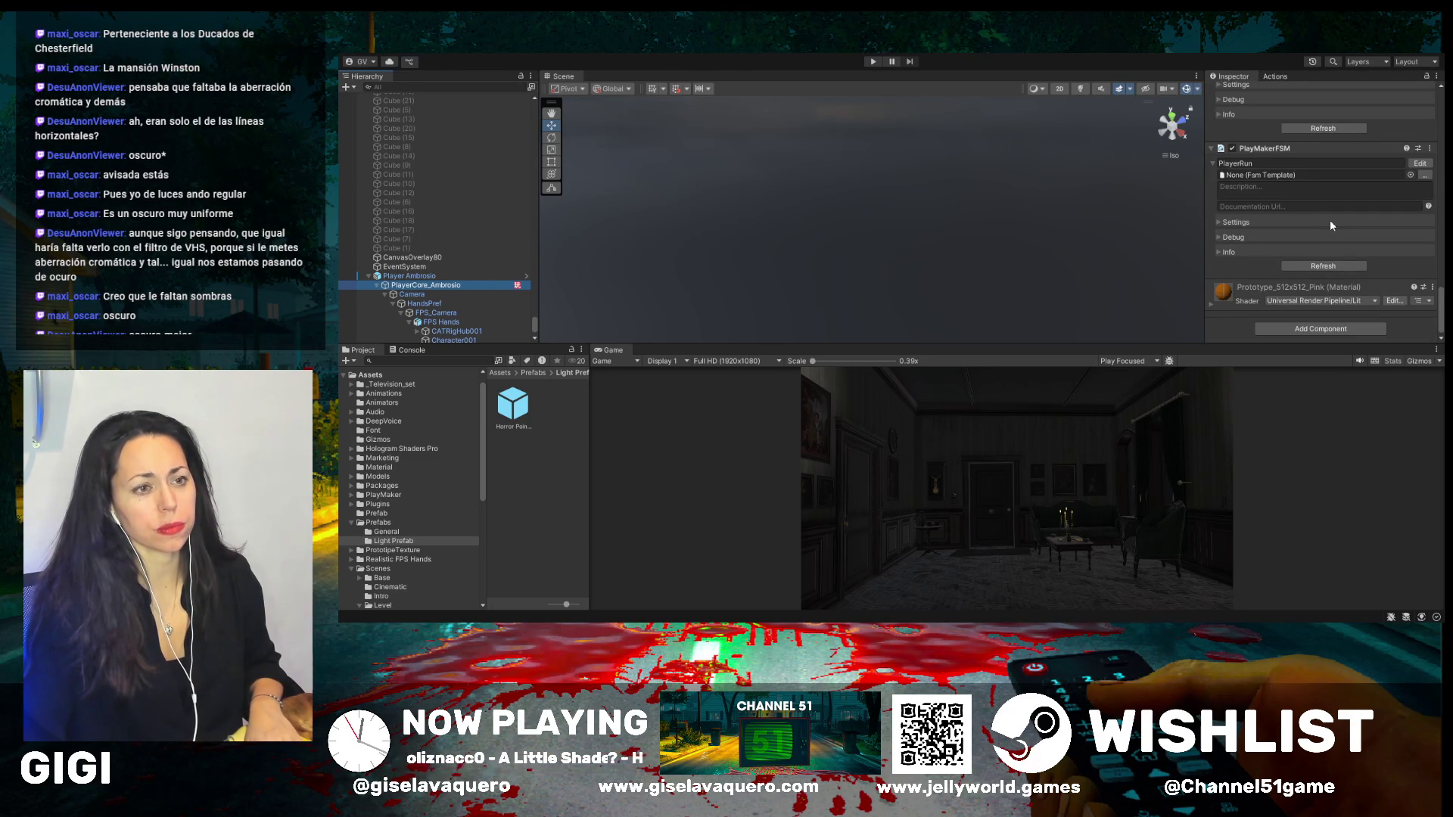
- Review the player's Camera components, then select HandsPref and collapse Camera
left_click(401, 295)
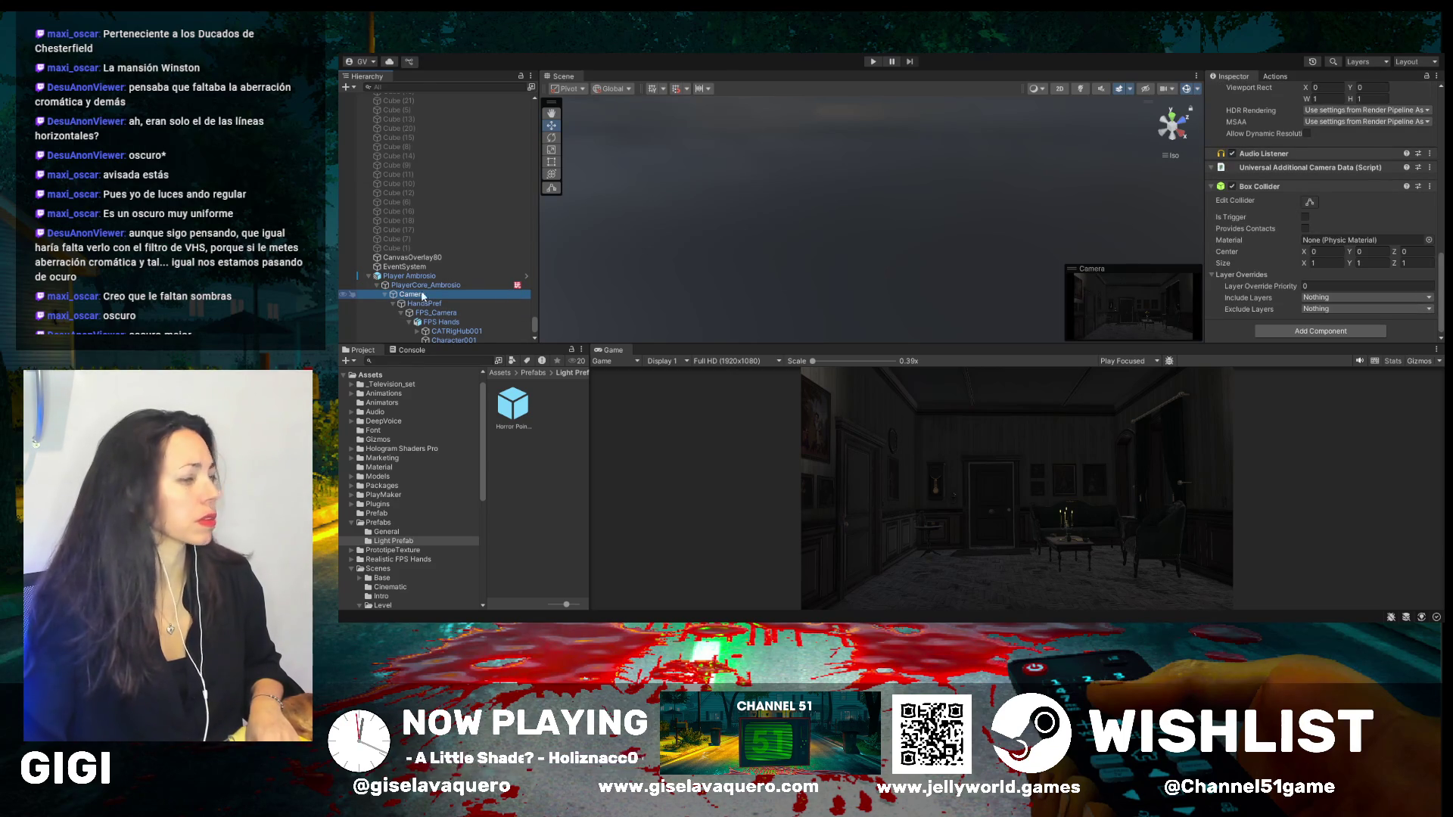
scroll(1325, 213, "down", 1)
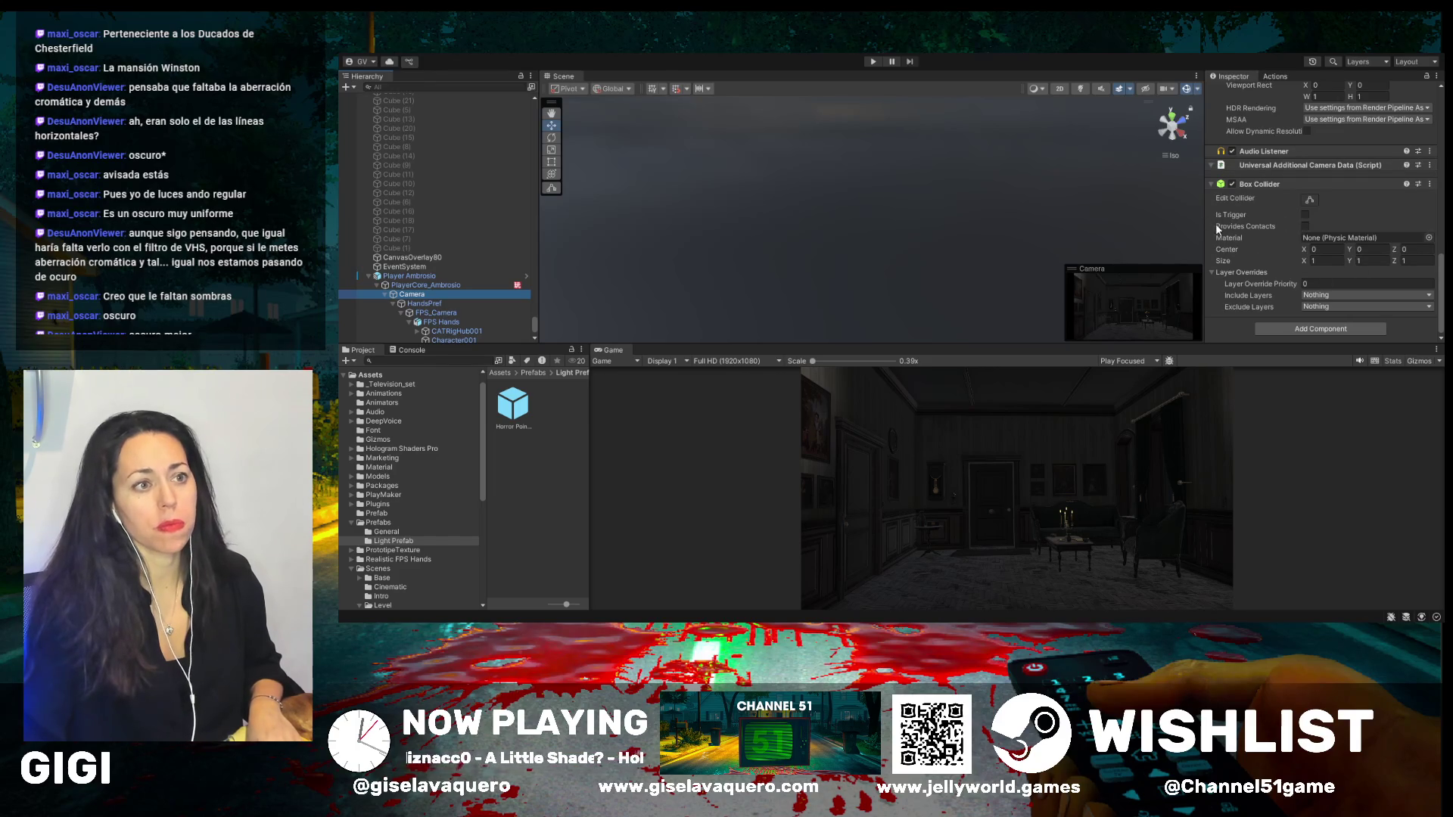
left_click(408, 303)
left_click(385, 295)
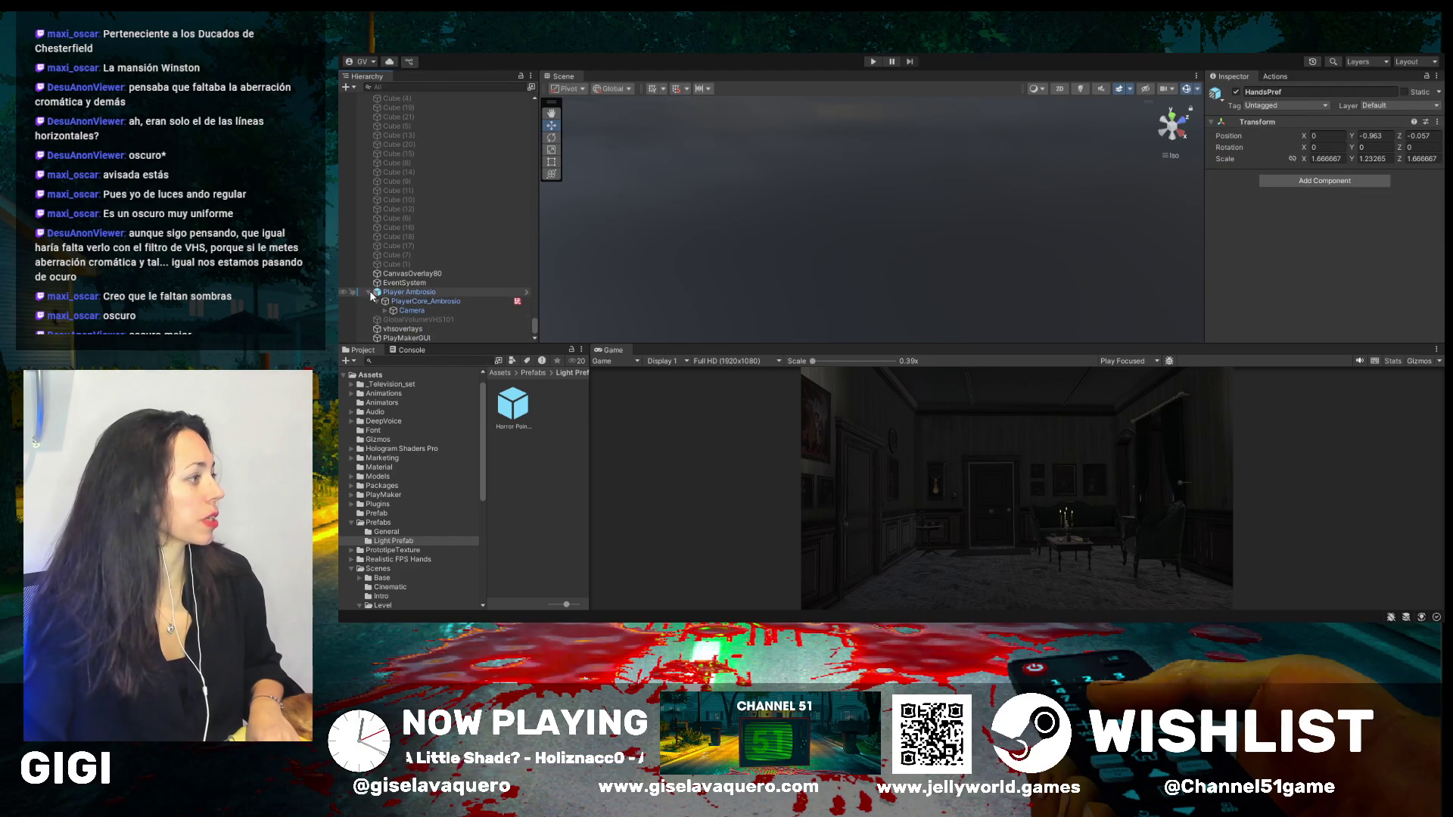
- Collapse Player Ambrosio, inspect PlayerCore, switch to the Hand tool and frame floor tile Floor_4x4_01 (46)
left_click(369, 293)
left_click(484, 292)
scroll(489, 304, "up", 5)
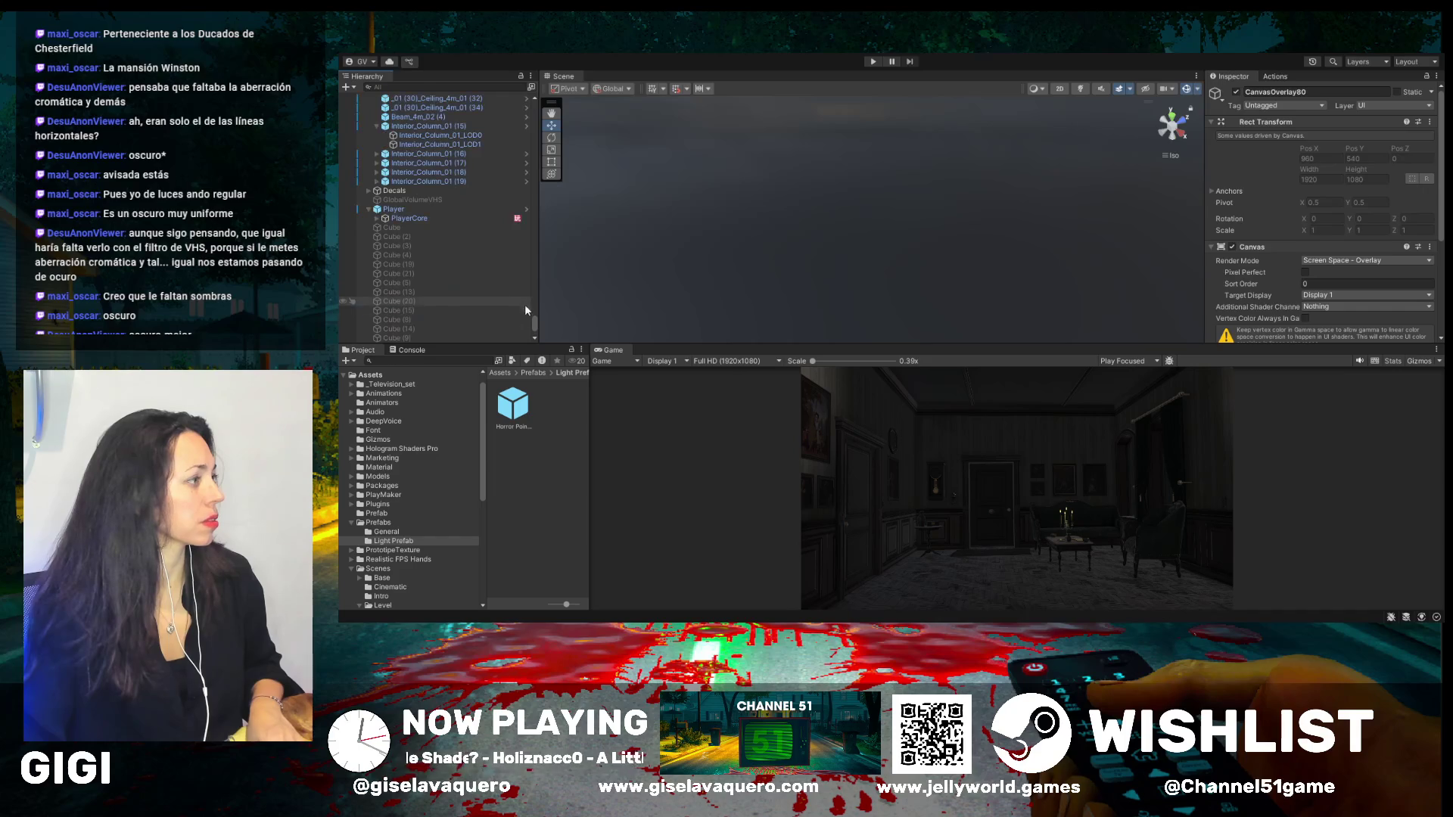
left_click_drag(534, 321, 534, 320)
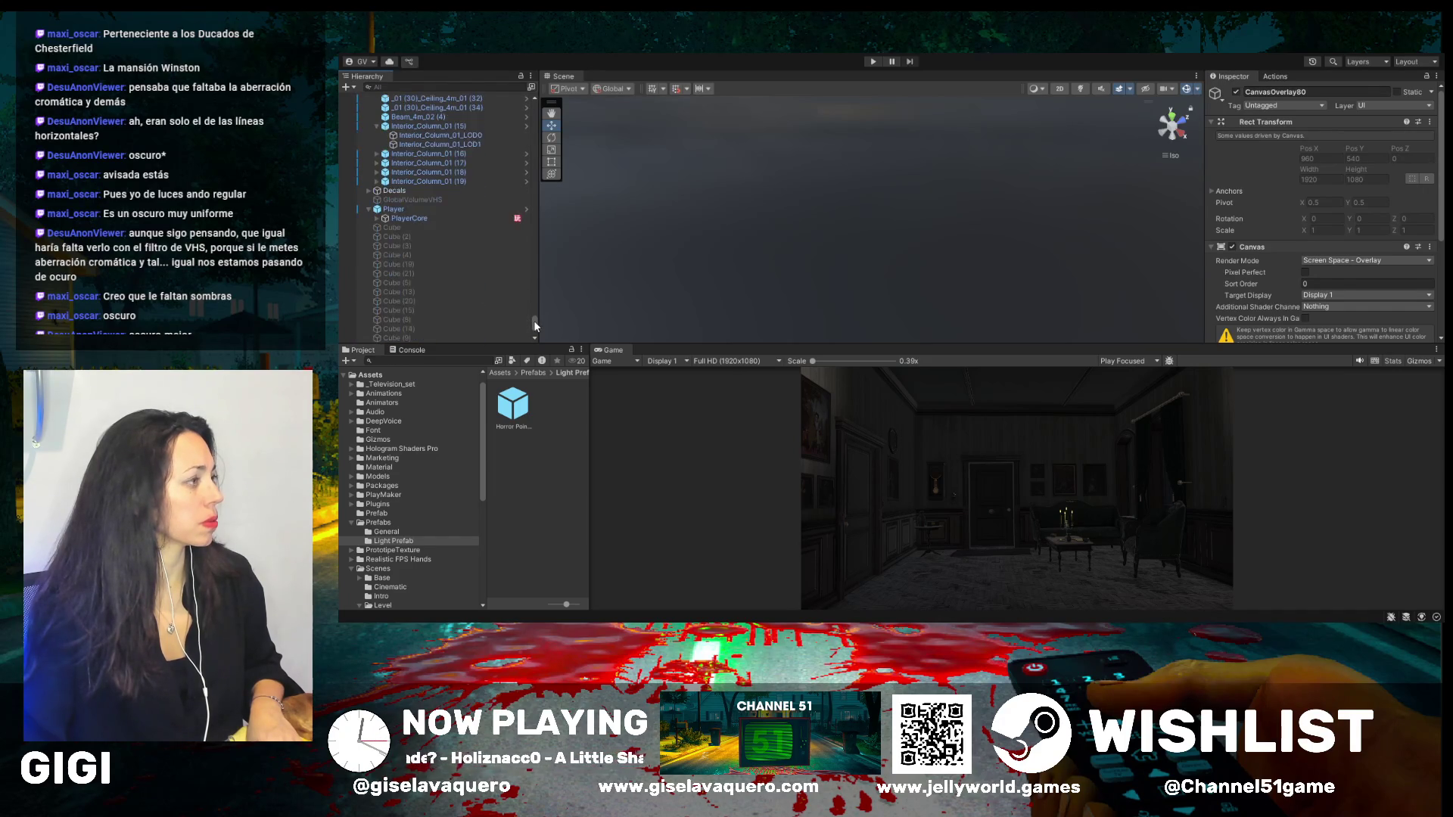
left_click(462, 218)
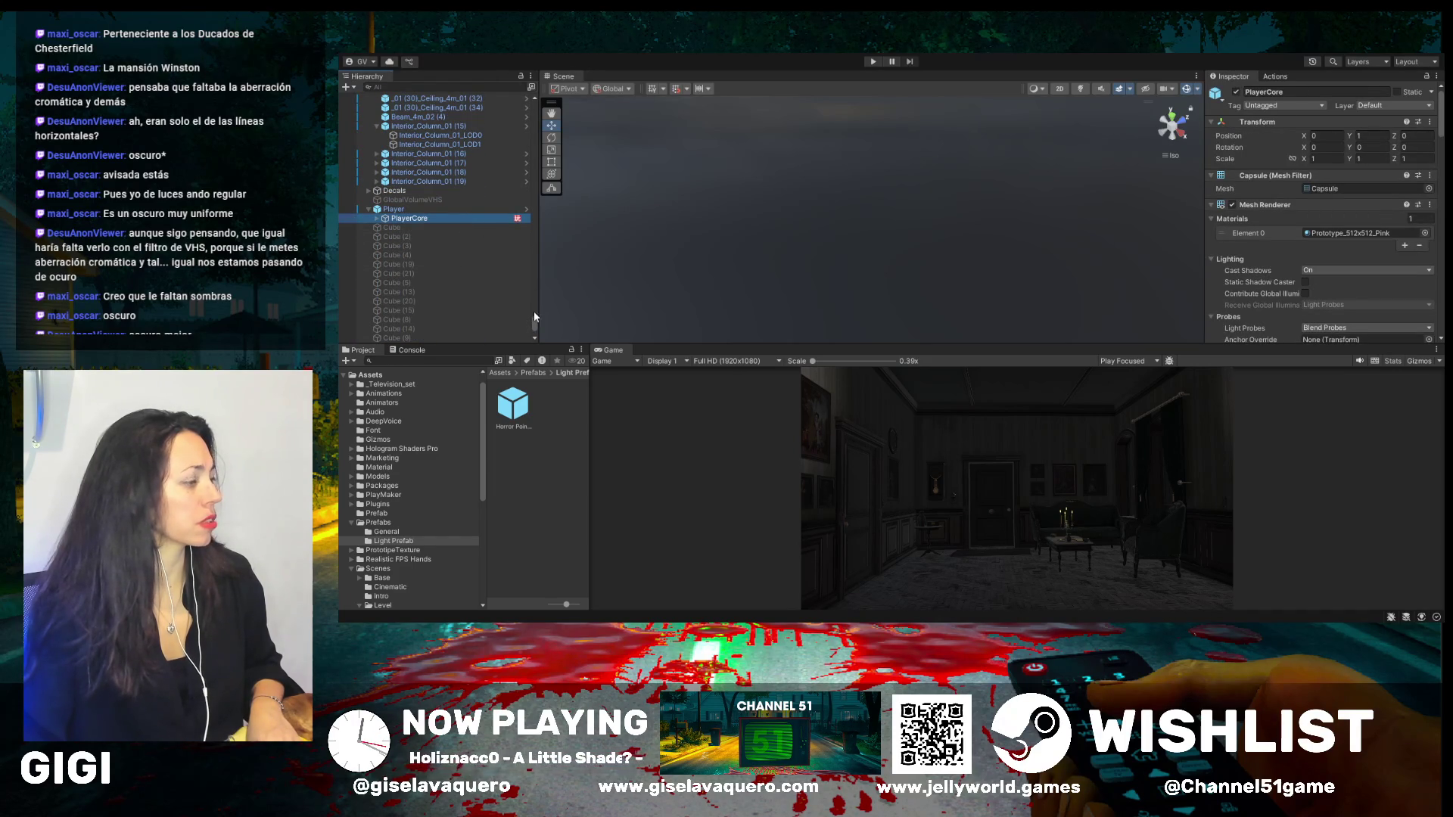
left_click_drag(532, 322, 538, 292)
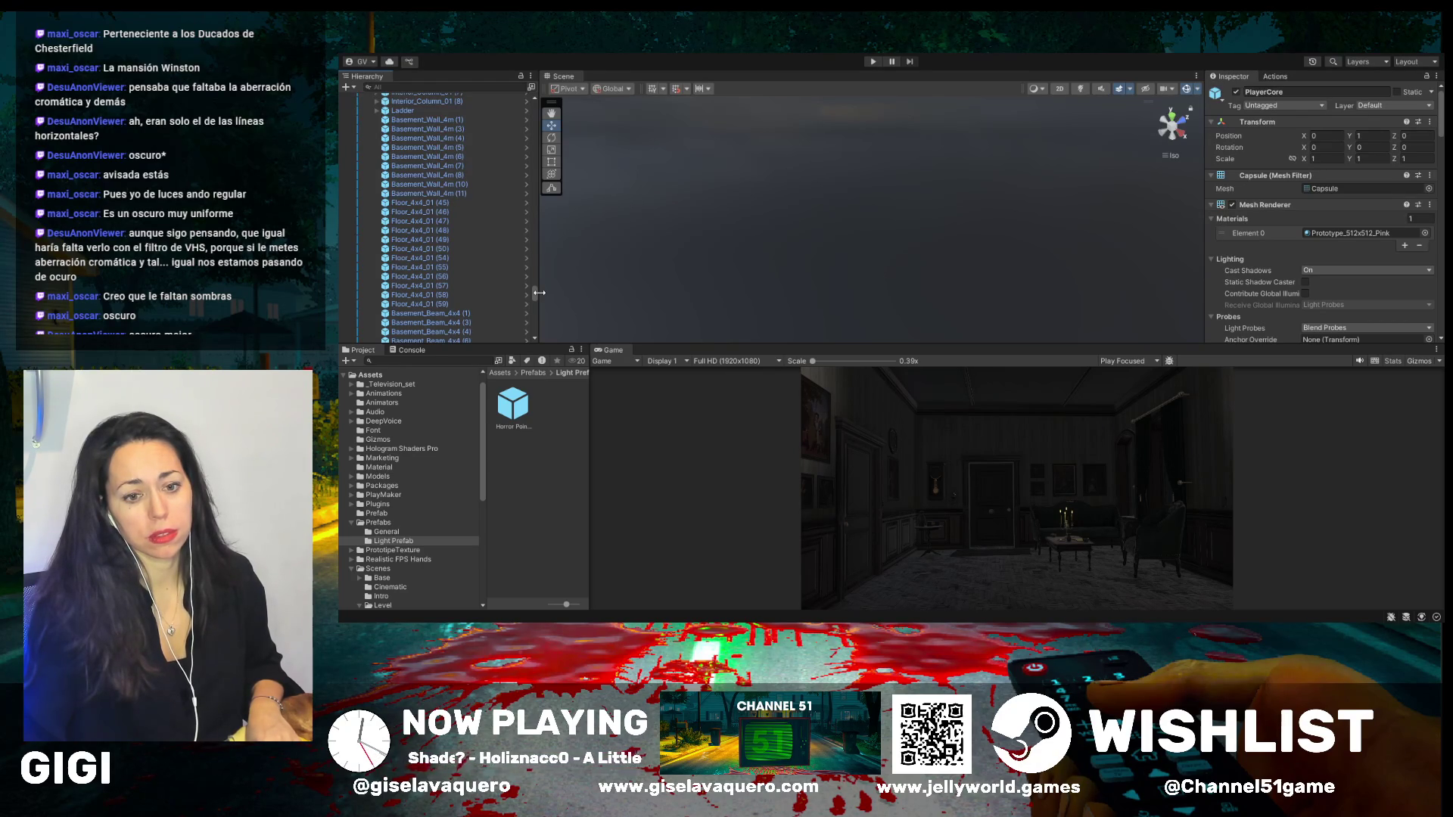
left_click(550, 115)
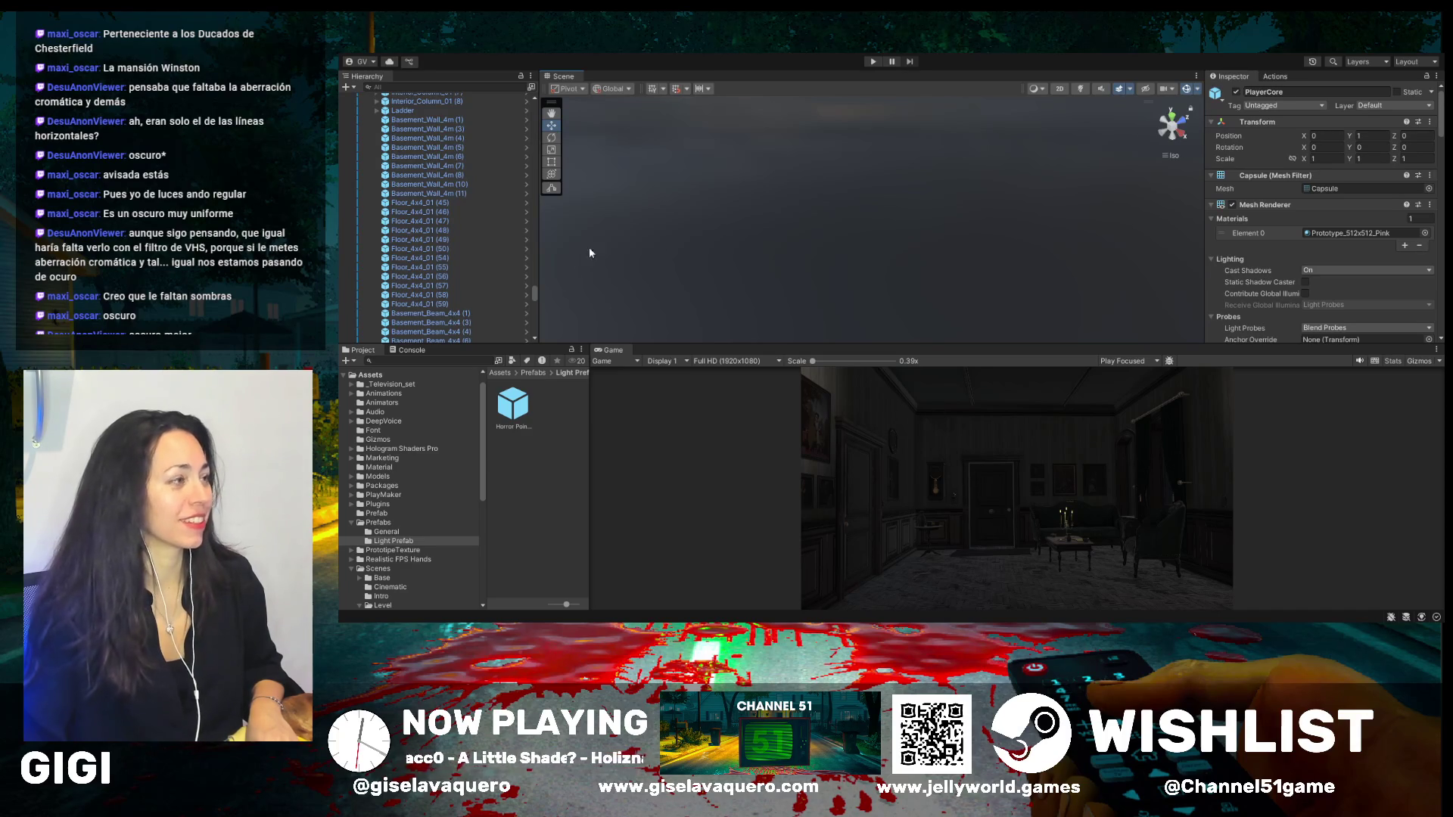
double_click(420, 212)
- Widen the Hierarchy, enlarge the Scene view over a smaller Game preview, and select Wall_Lamp_01 (1)
left_click_drag(1009, 234, 745, 166)
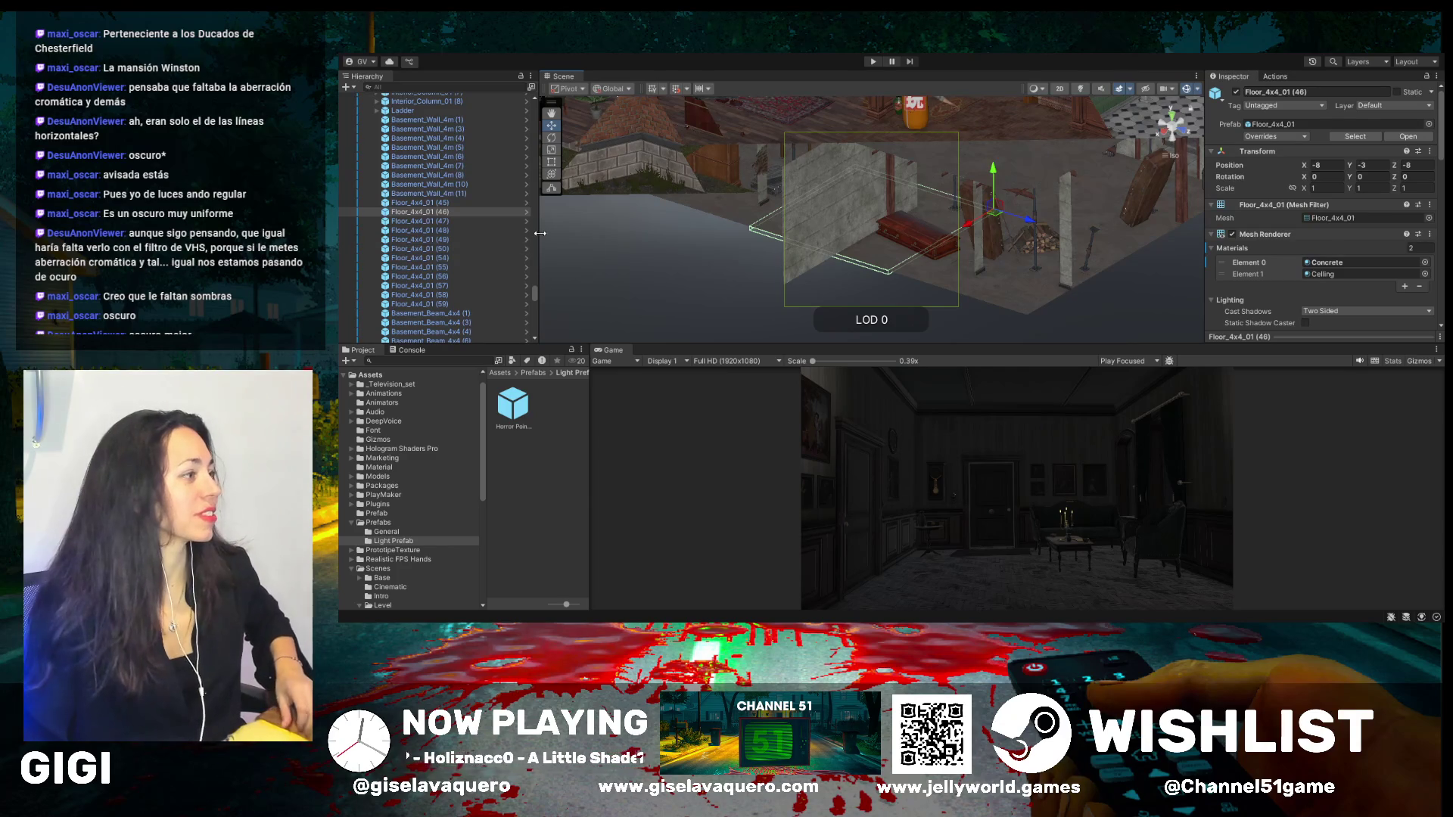
left_click_drag(540, 234, 593, 242)
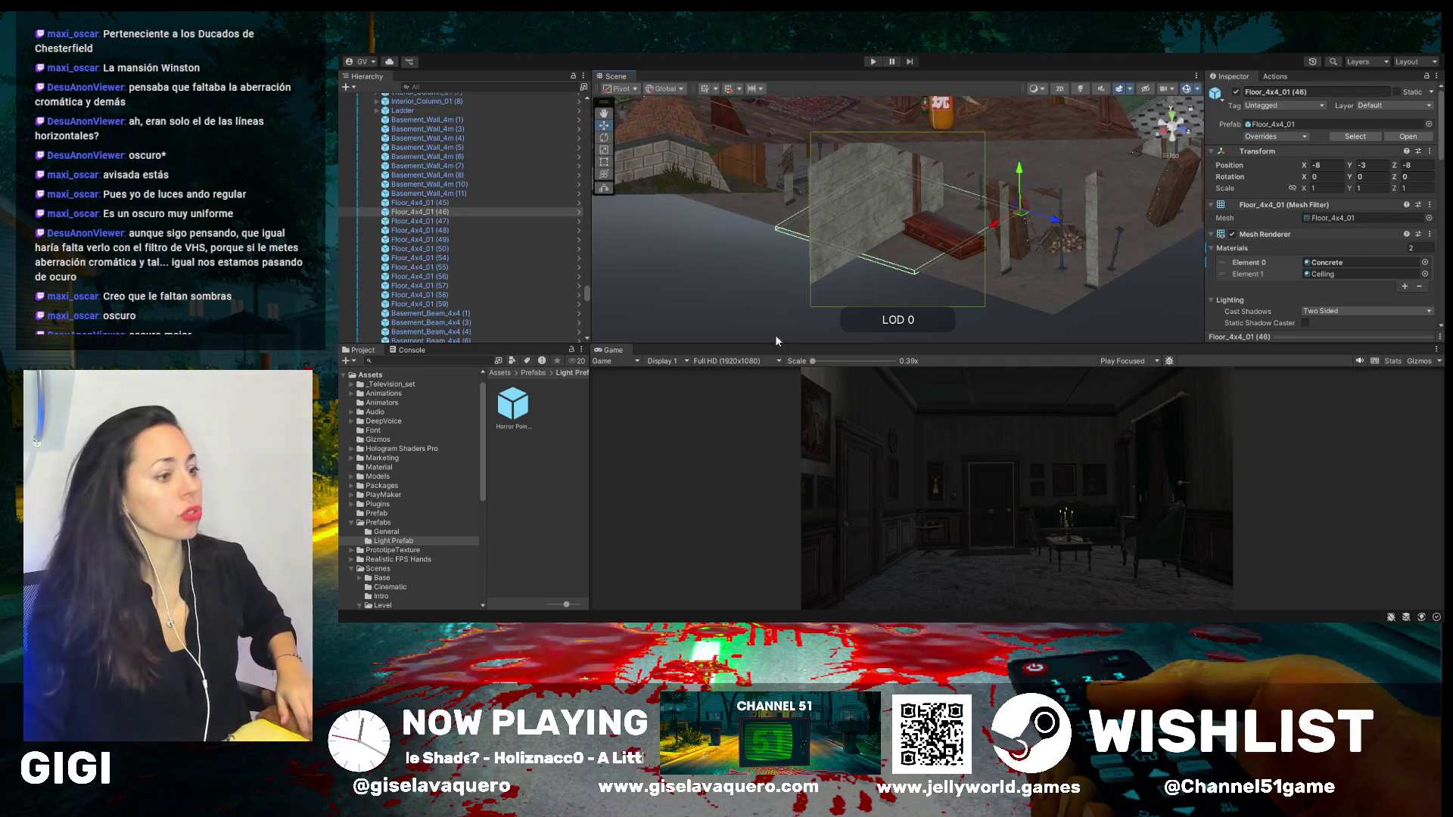
left_click_drag(846, 346, 818, 124)
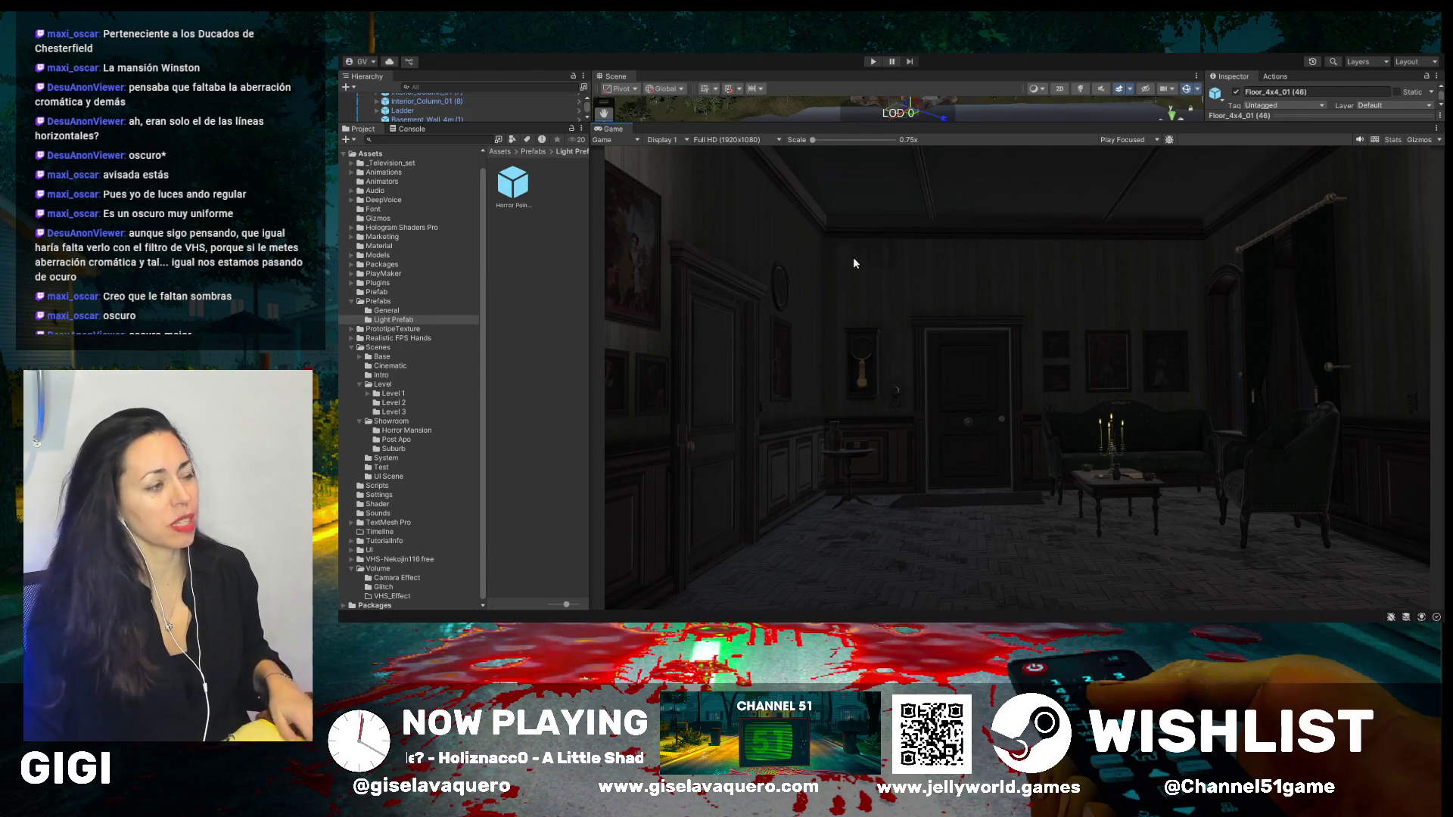
left_click_drag(855, 123, 855, 475)
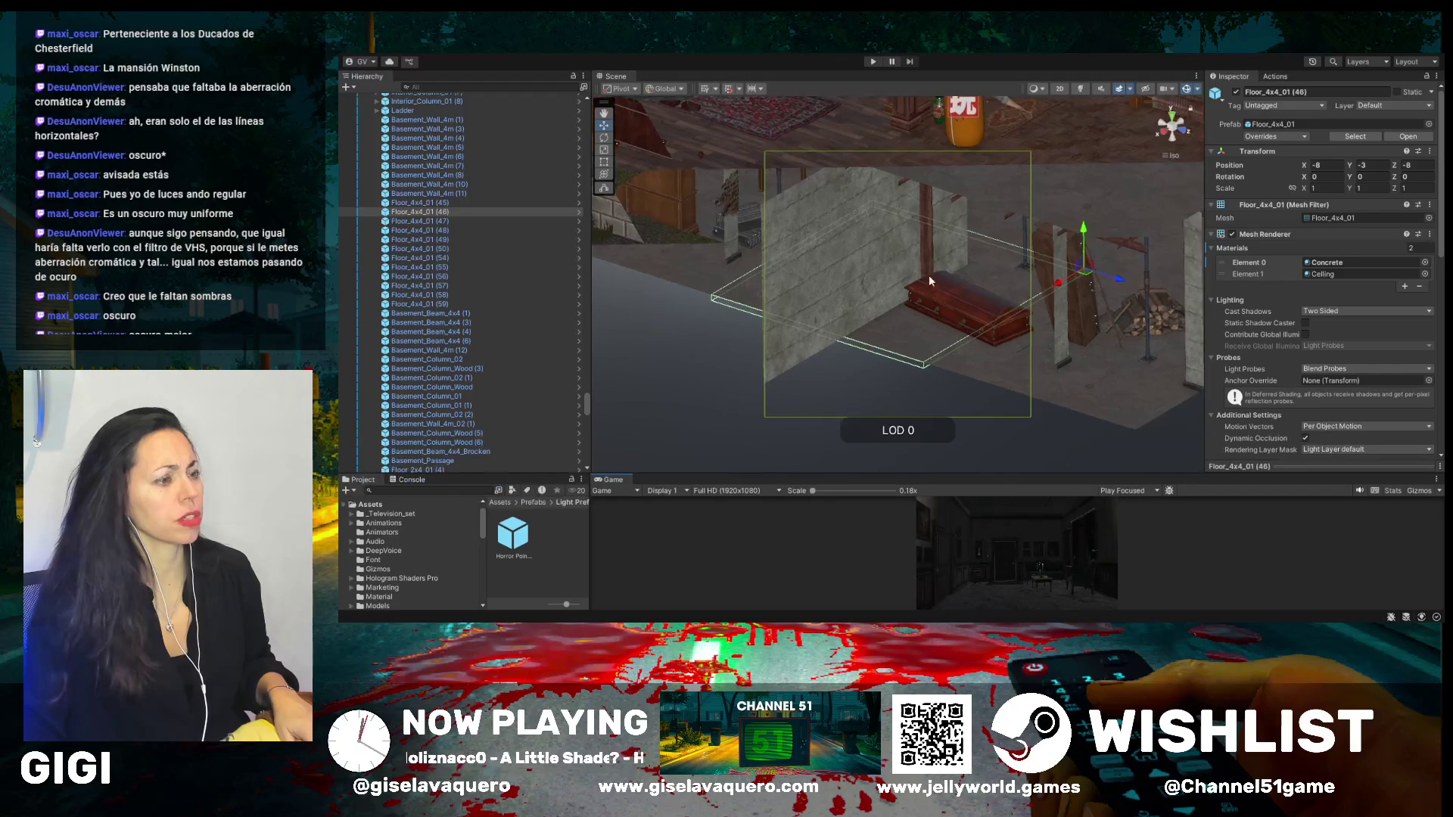
scroll(887, 309, "down", 10)
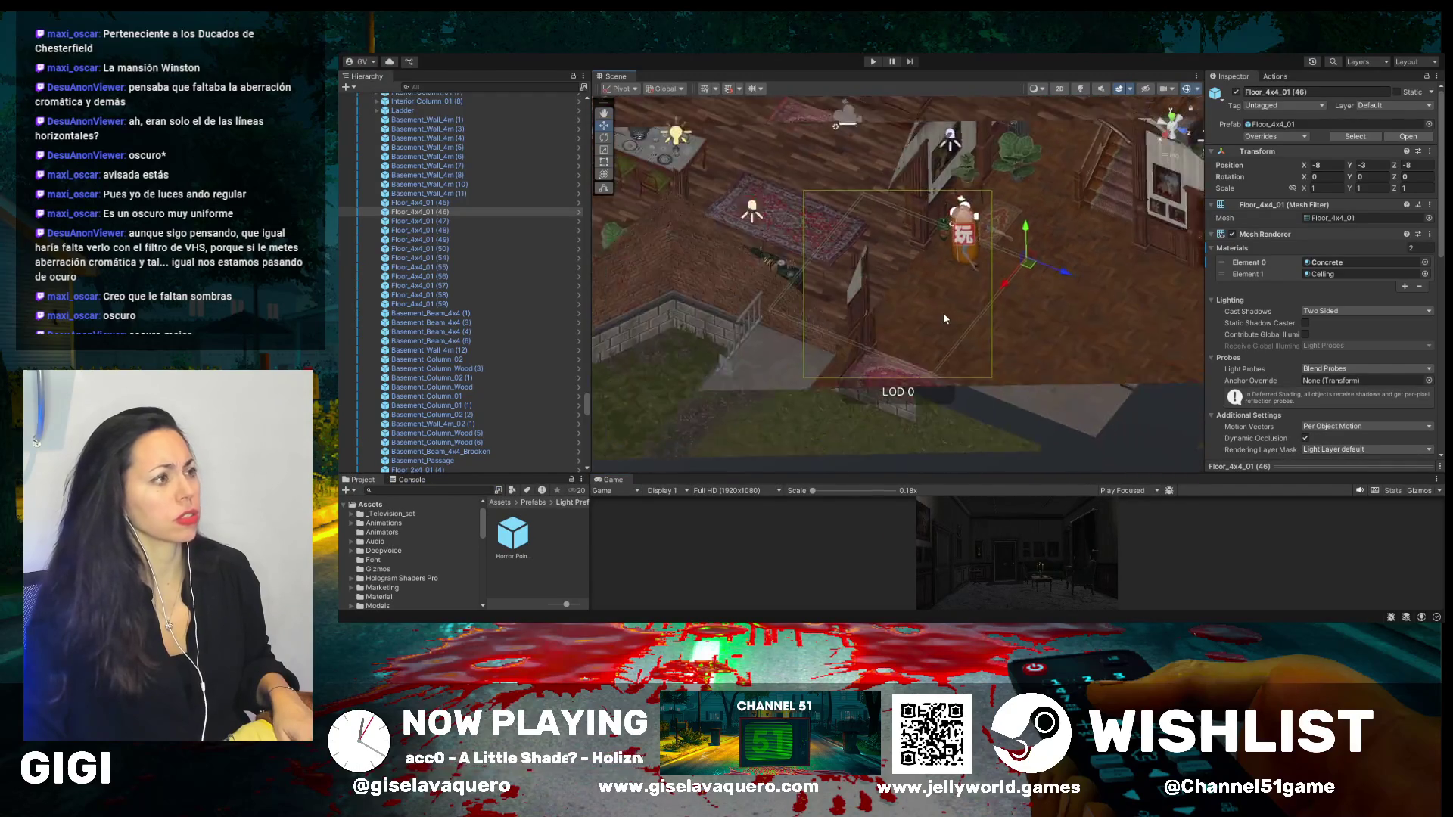
scroll(925, 227, "up", 5)
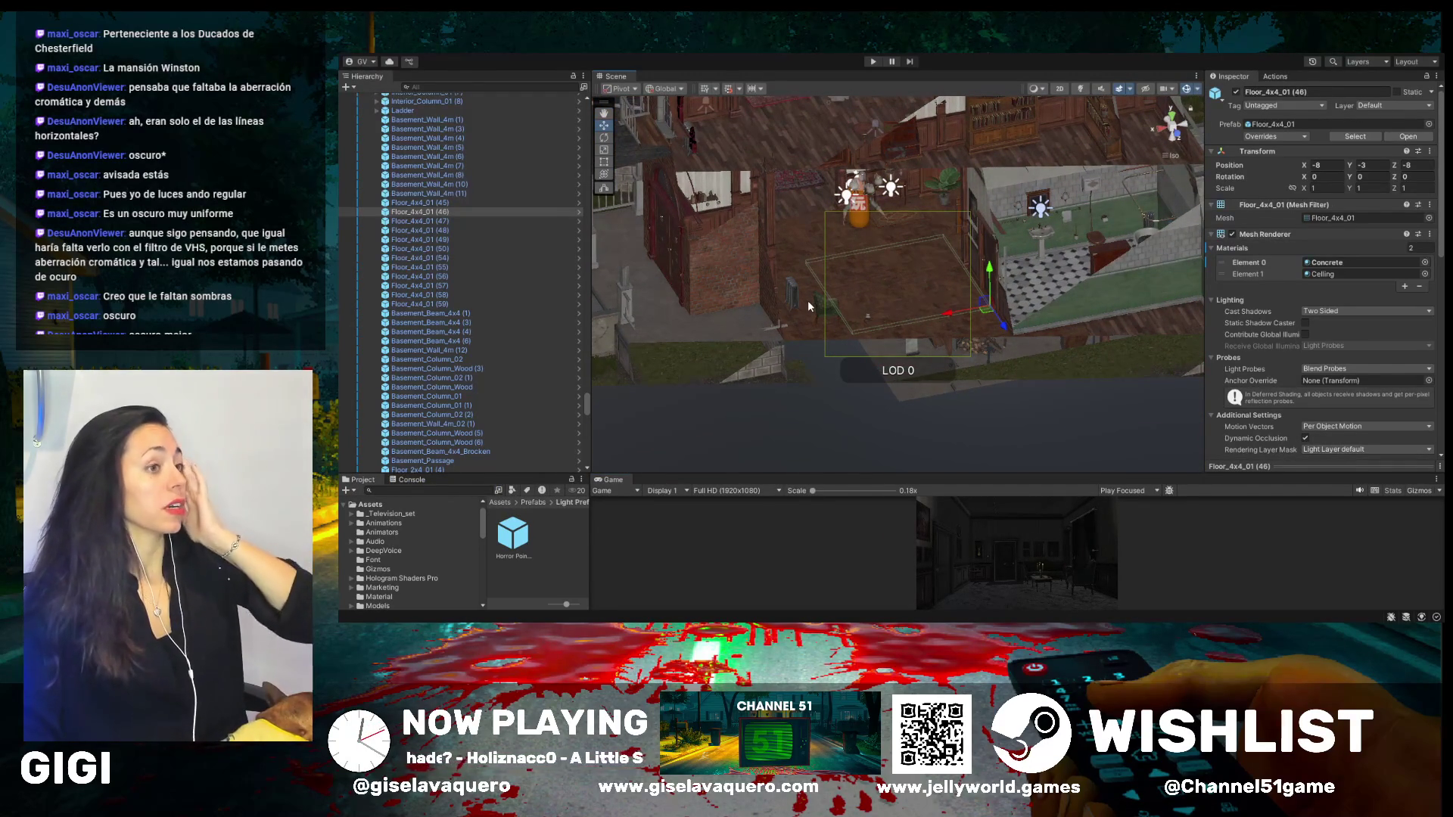
left_click(1044, 214)
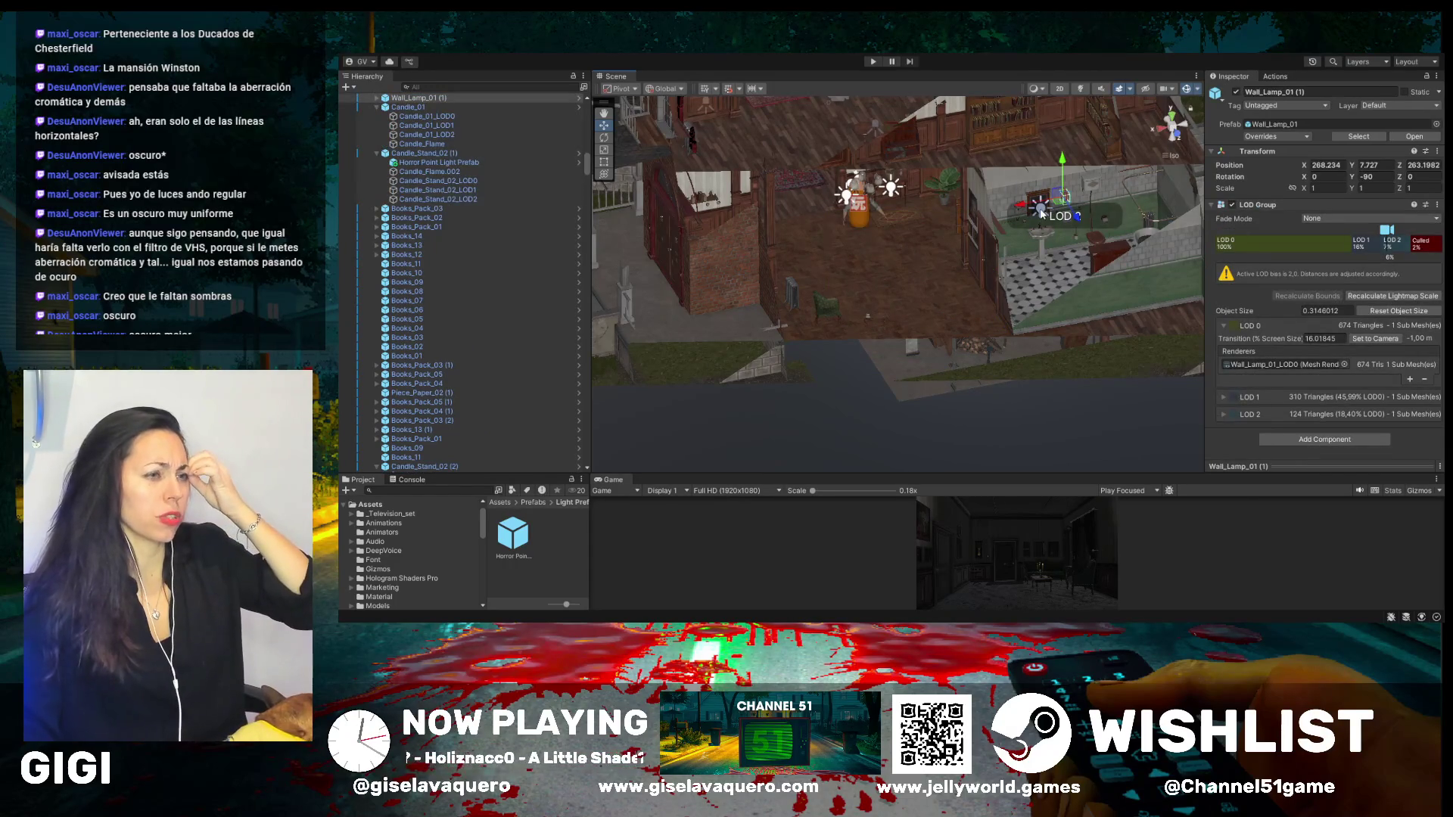
- Select the PlayerCore_Ambrosio capsule under the expanded Player Ambrosio rig
left_click(1042, 214)
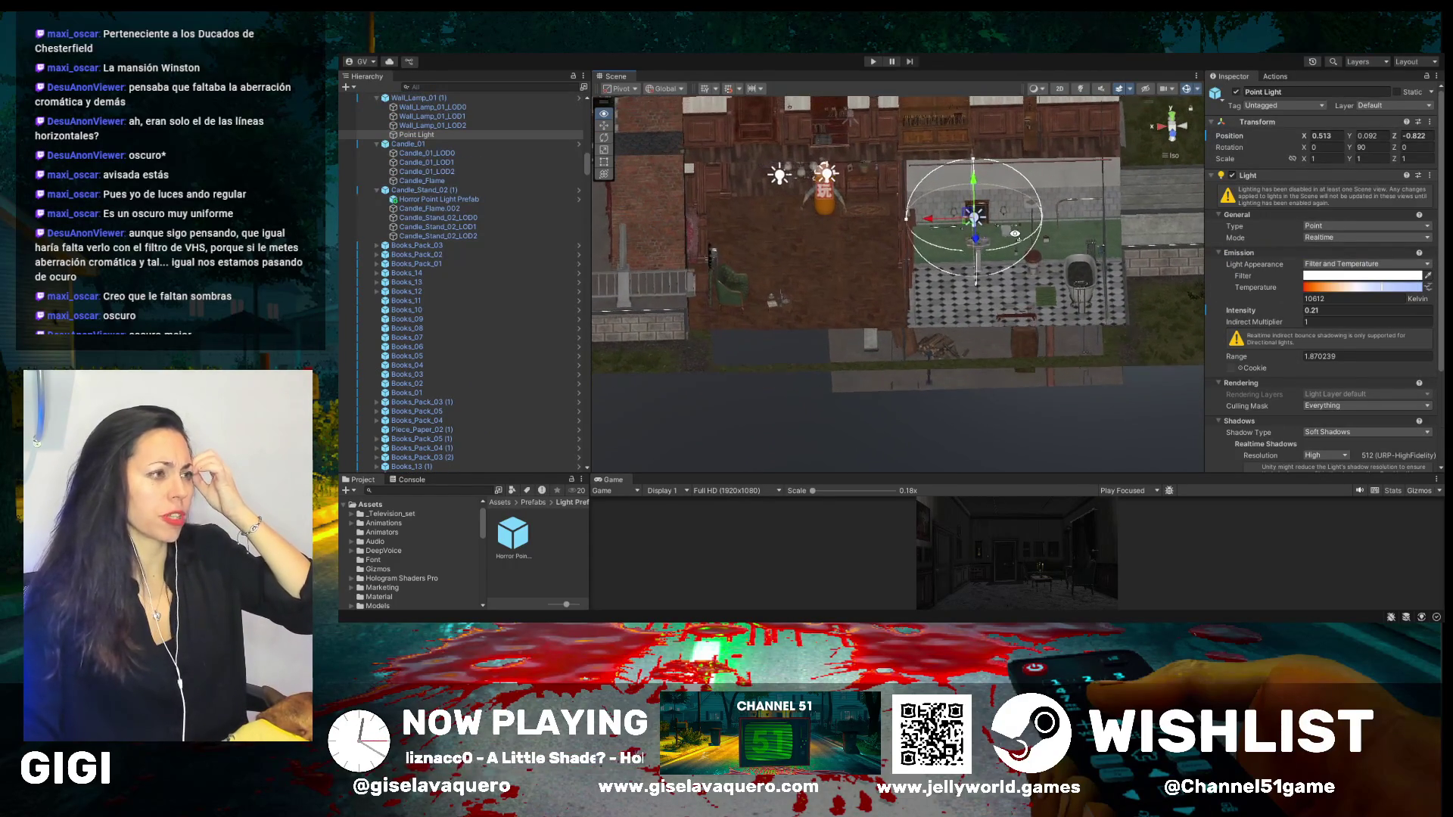
left_click(828, 198)
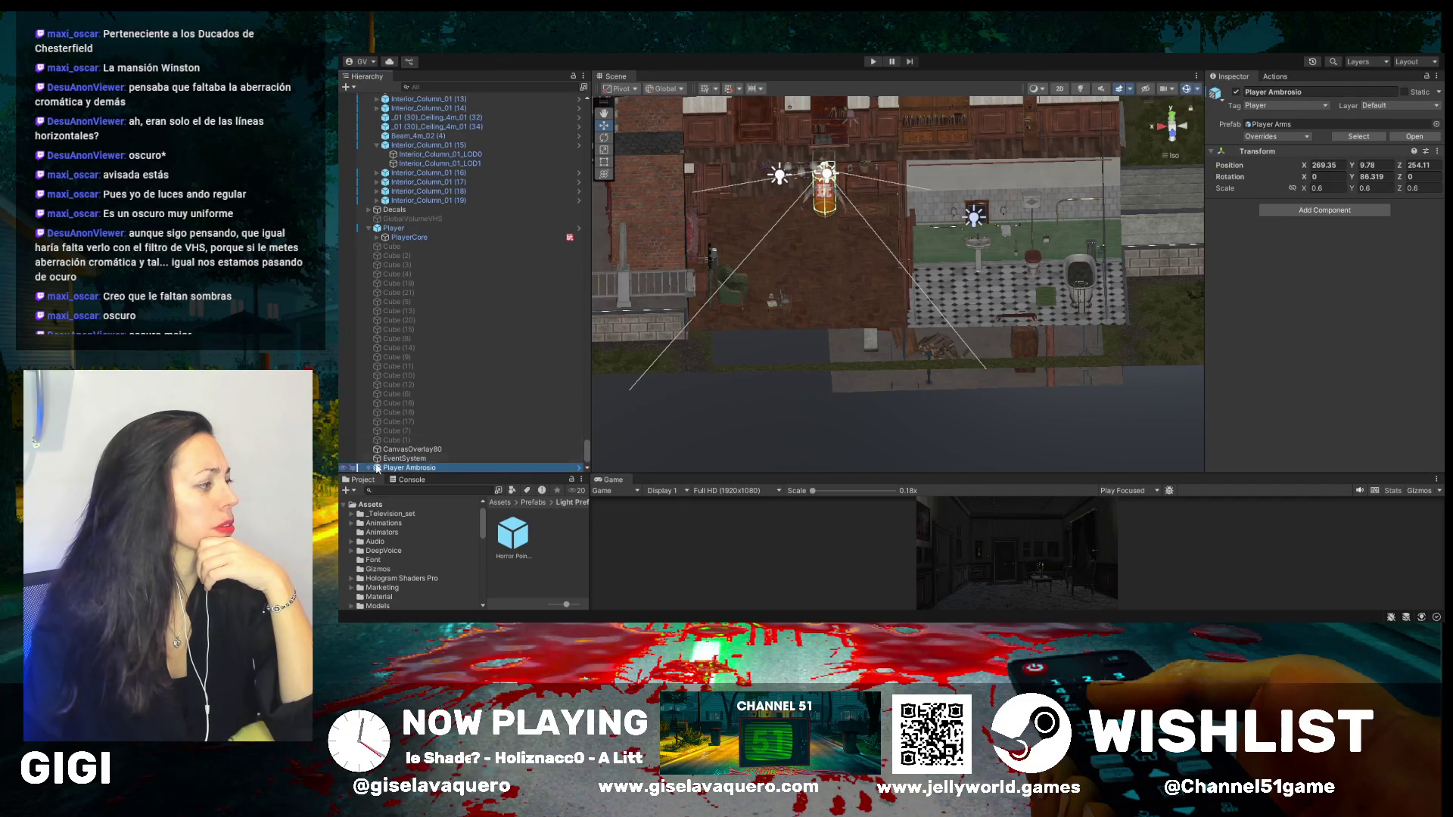
left_click(368, 469)
left_click(403, 444)
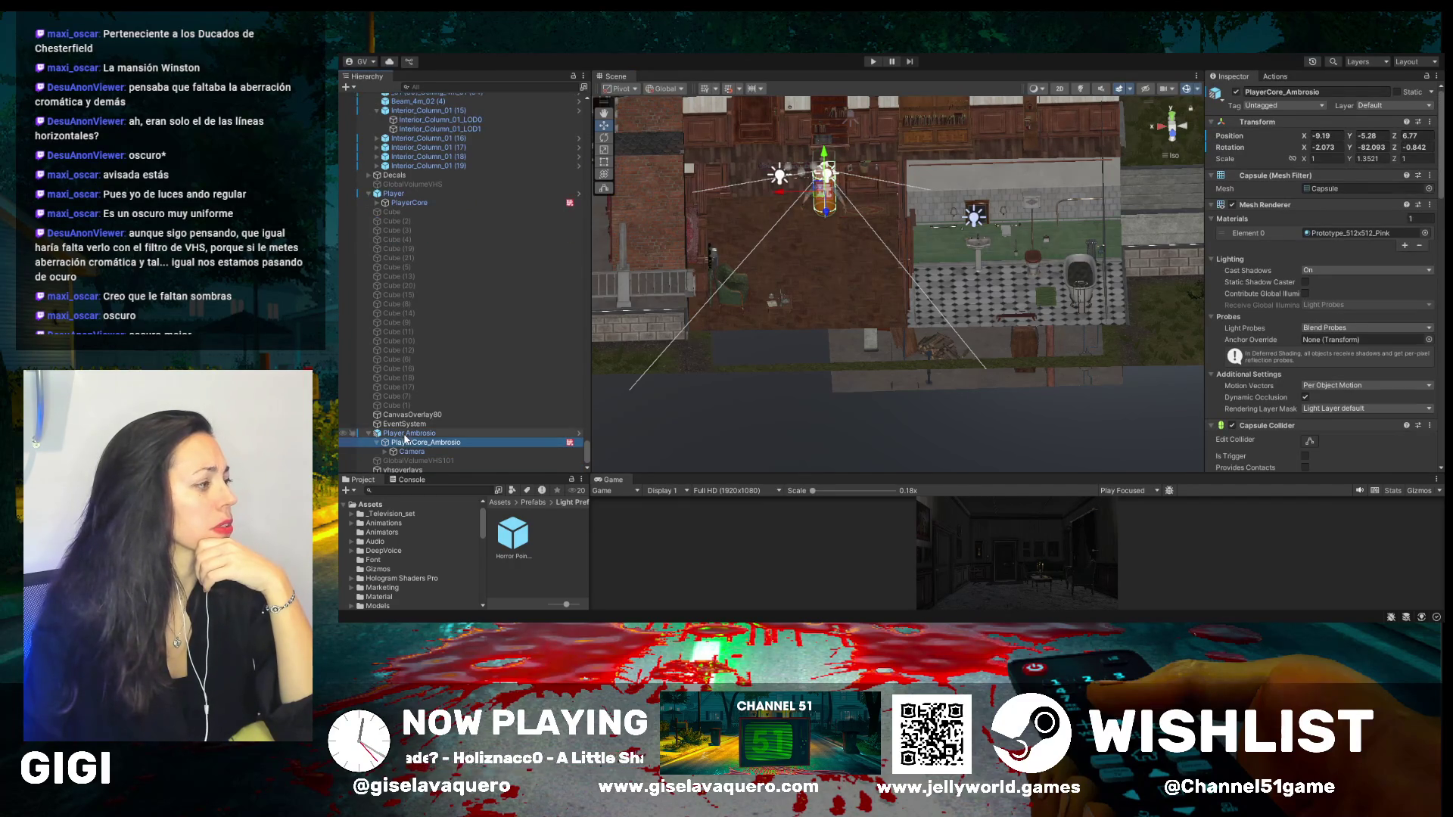
left_click(405, 434)
left_click(405, 443)
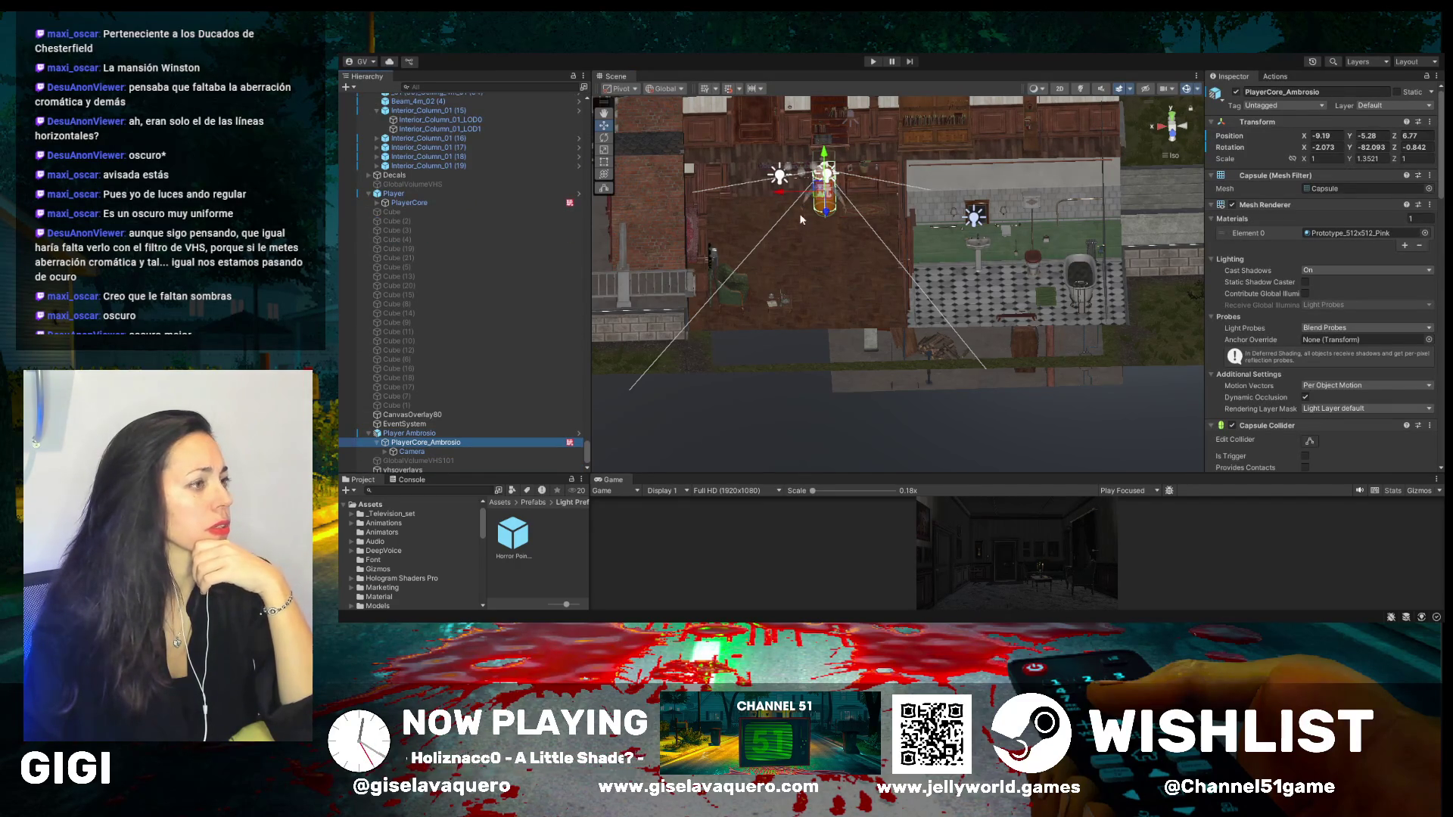
- Move the player capsule into the bathroom at -19.21, -4.11, 1.23 and turn it to Y -287.33
left_click_drag(827, 214, 840, 310)
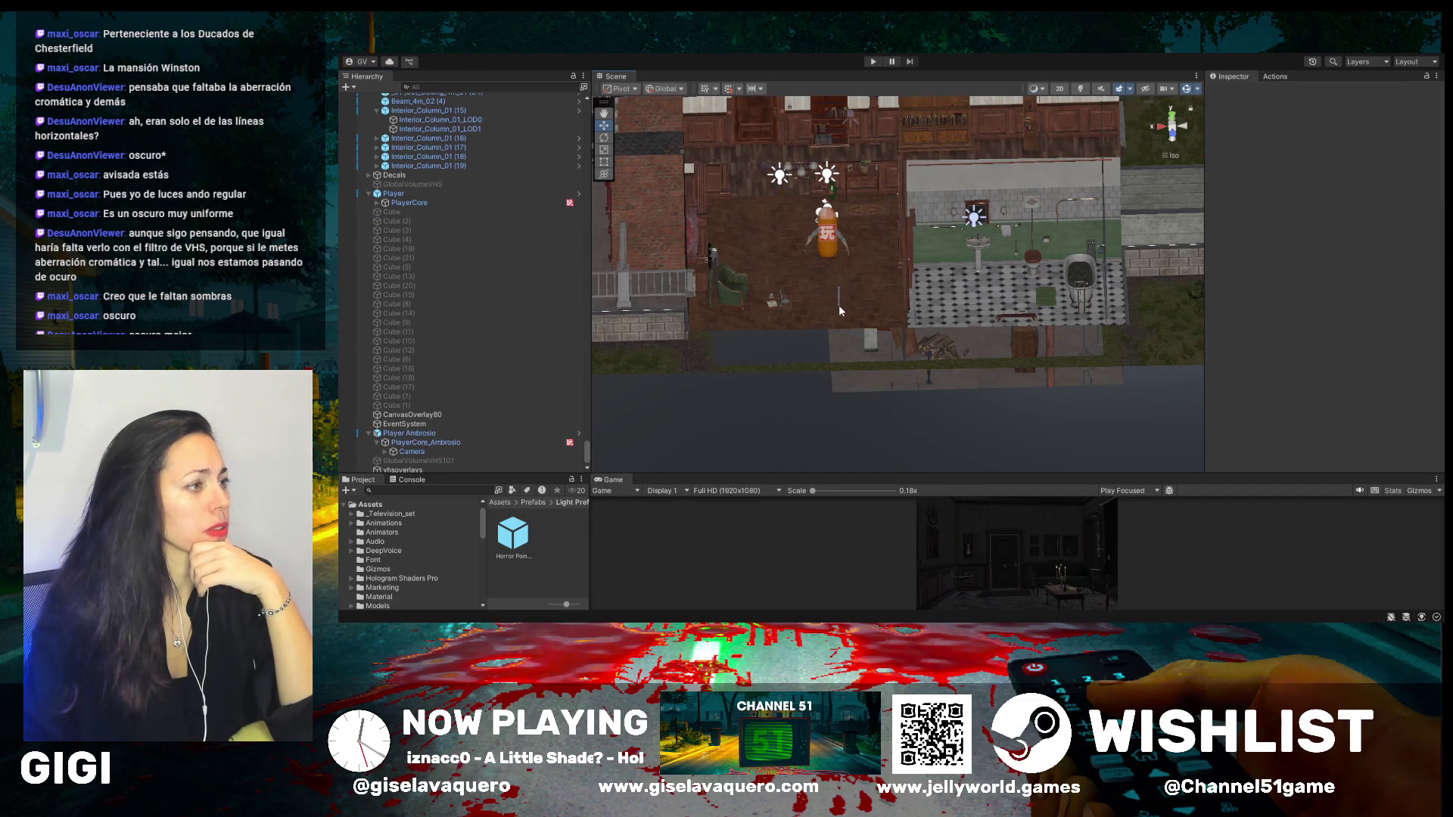
left_click(830, 234)
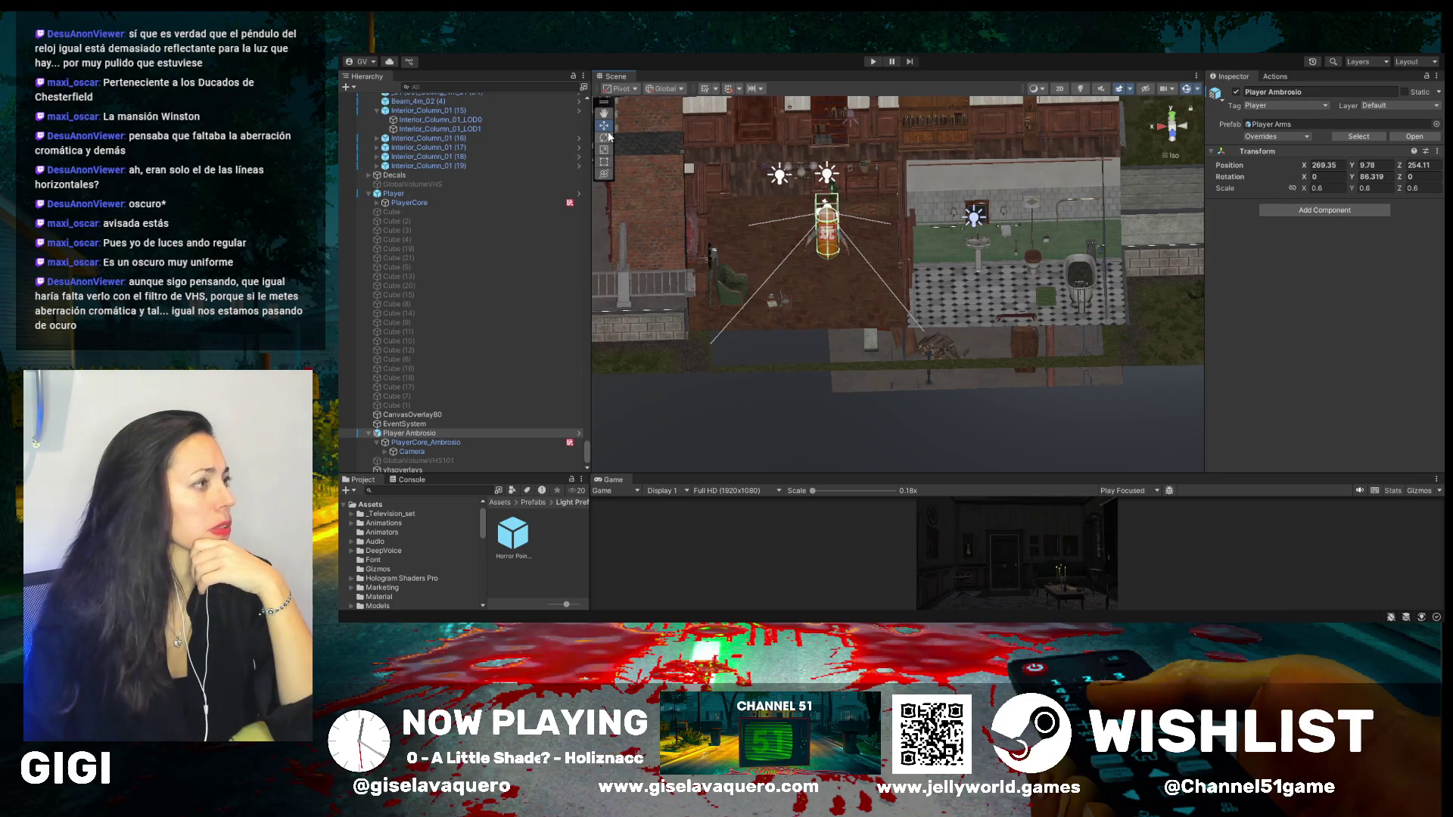
key("f")
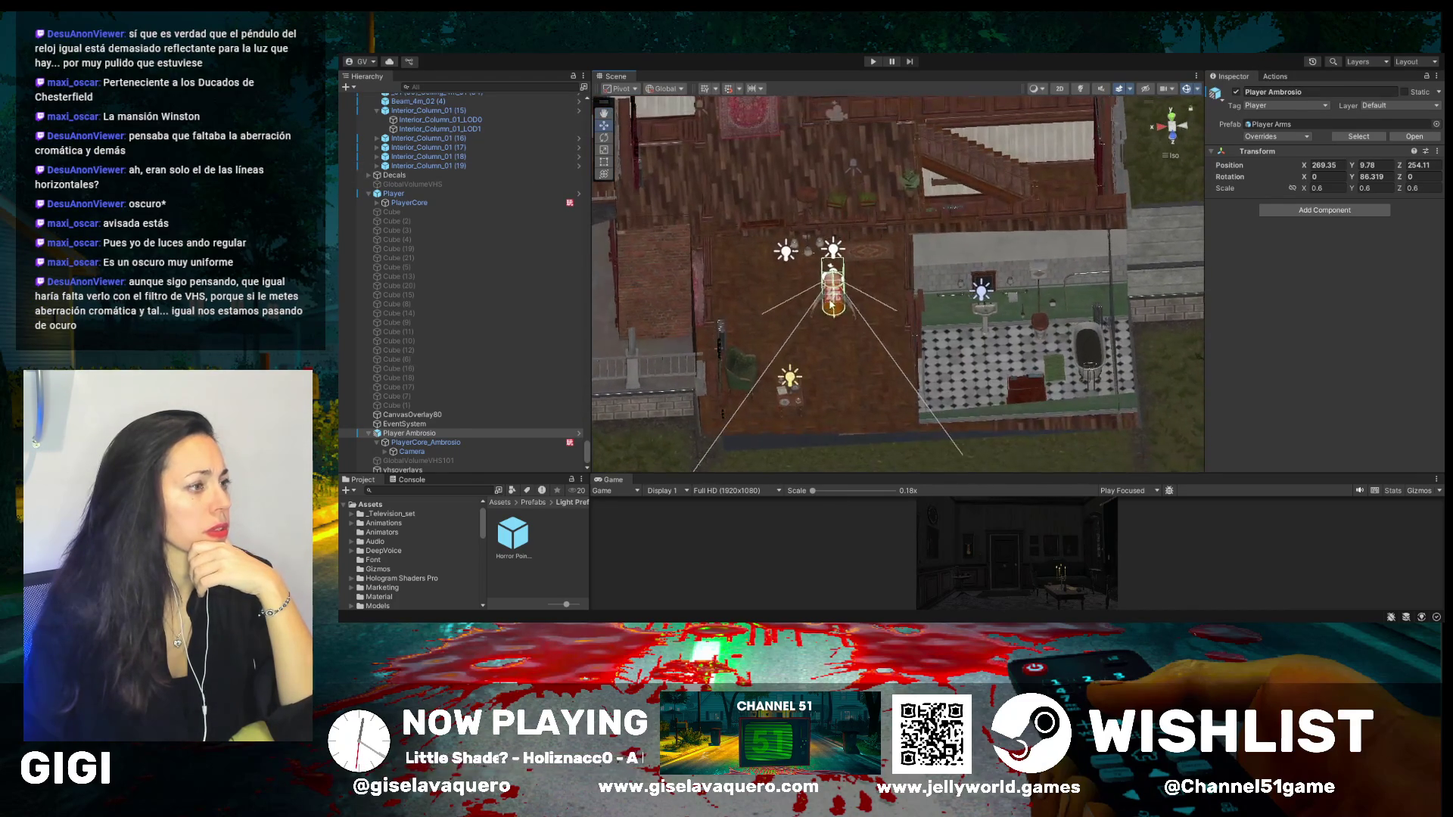
left_click(830, 304)
mouse_move(796, 303)
left_mouse_down()
mouse_move(969, 322)
mouse_move(975, 367)
left_mouse_up()
mouse_move(981, 302)
left_mouse_down()
mouse_move(978, 386)
mouse_move(946, 277)
mouse_move(982, 257)
left_mouse_up()
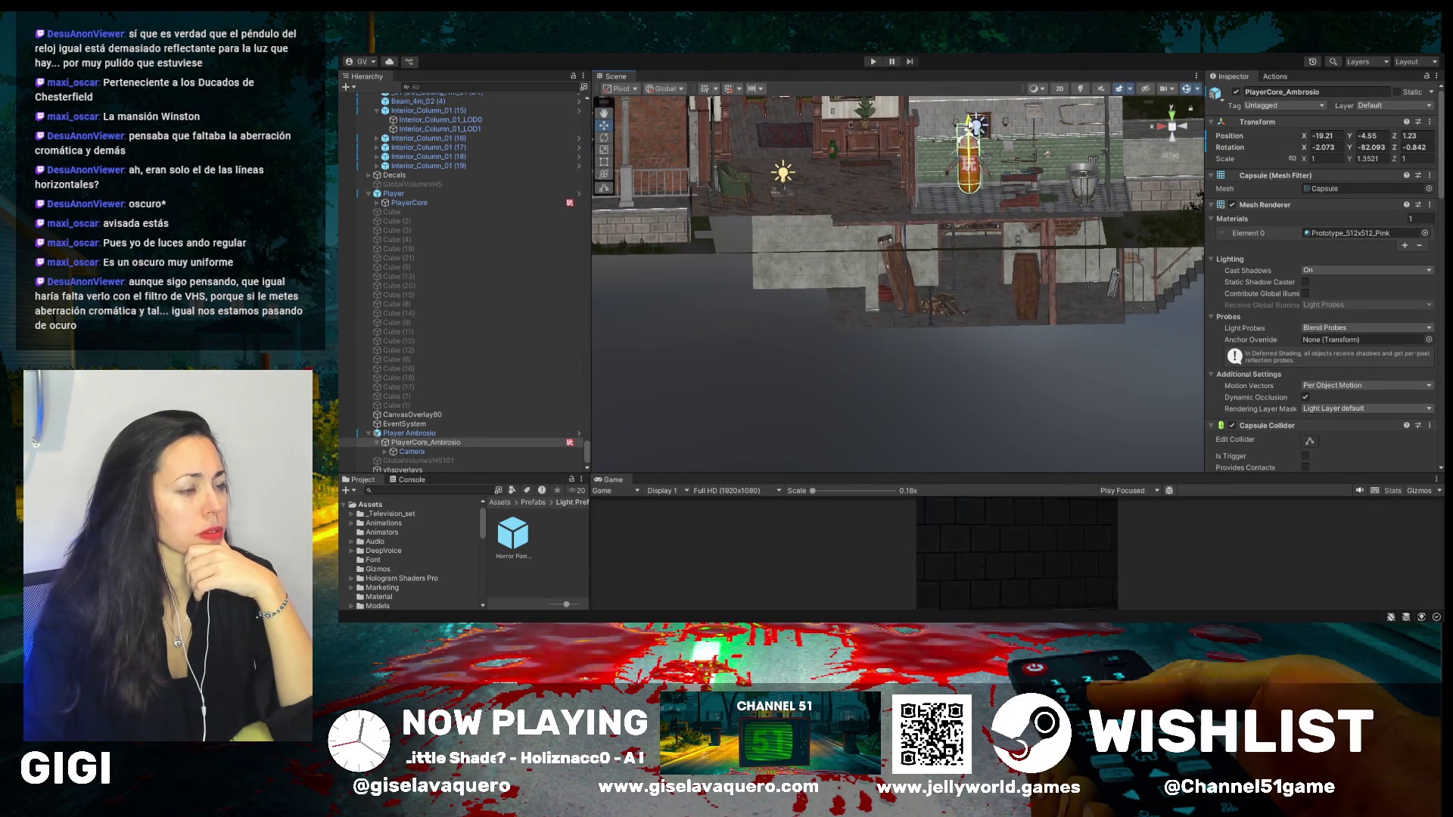
mouse_move(974, 126)
left_mouse_down()
mouse_move(974, 108)
mouse_move(757, 201)
left_mouse_up()
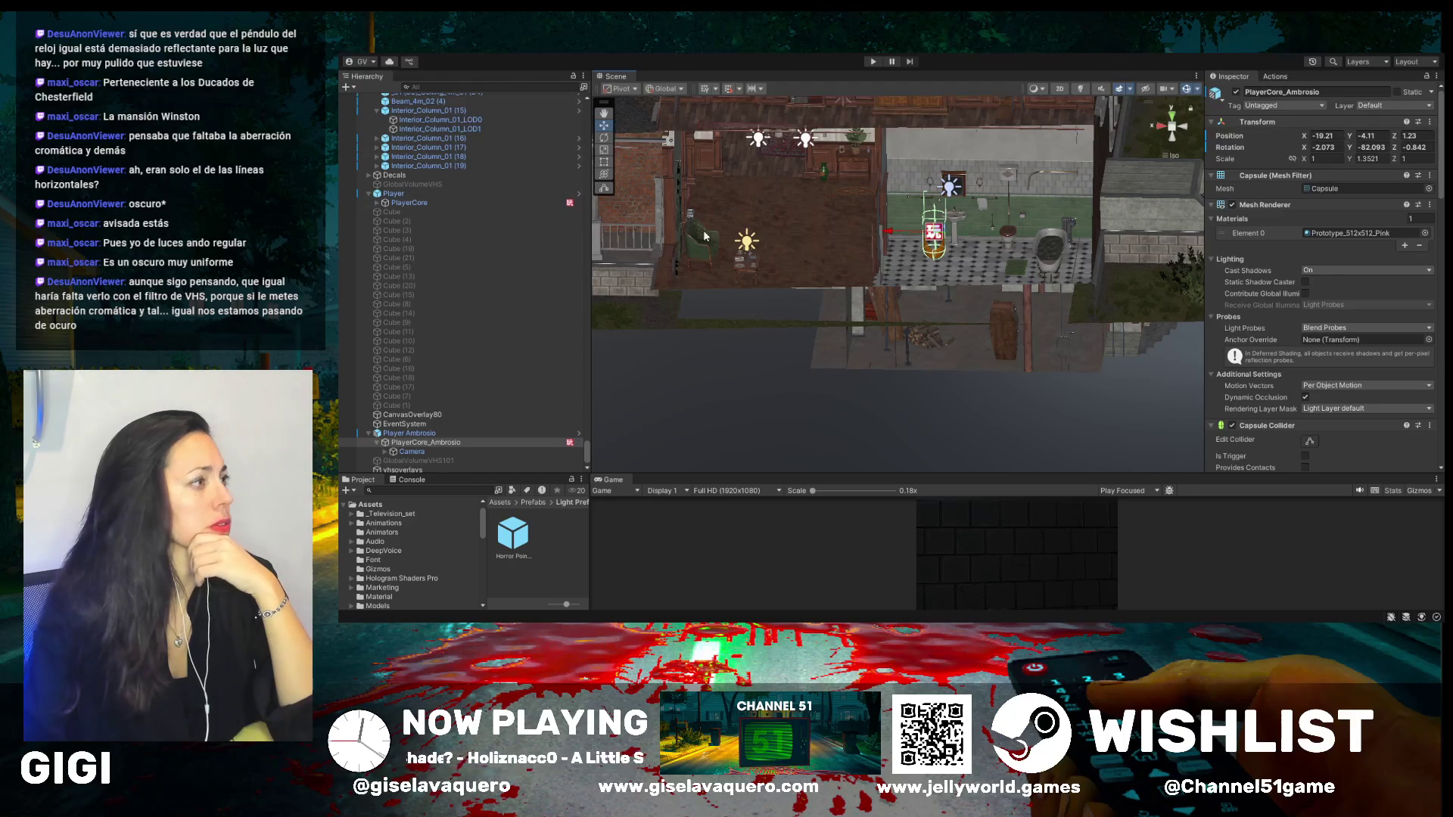
key("e")
mouse_move(939, 263)
left_mouse_down()
mouse_move(939, 191)
mouse_move(976, 171)
mouse_move(1054, 174)
mouse_move(978, 219)
left_mouse_up()
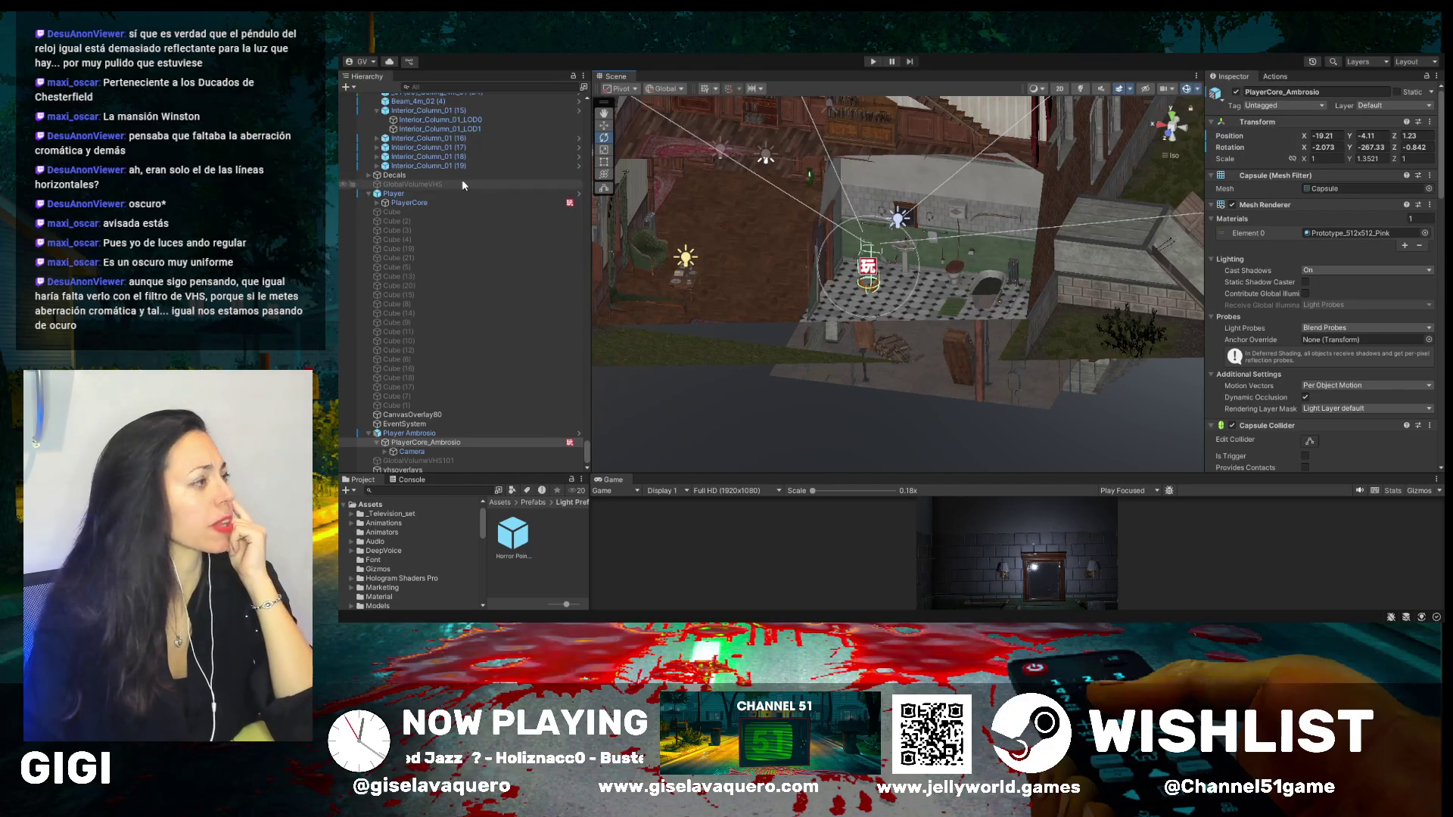
- Move the bathroom wall lamp's Point Light next to the mirror
double_click(407, 445)
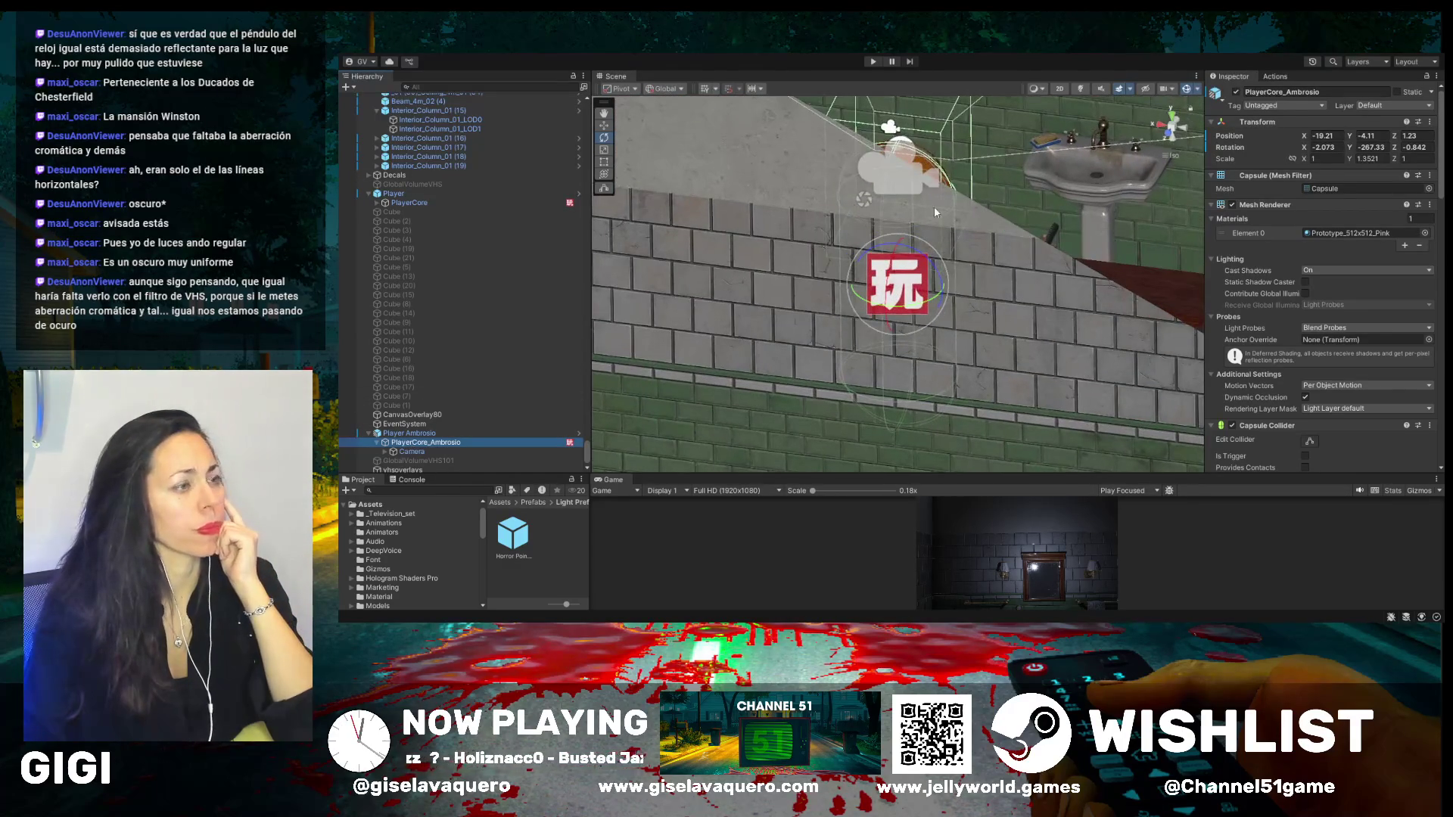
left_click_drag(616, 113, 733, 303)
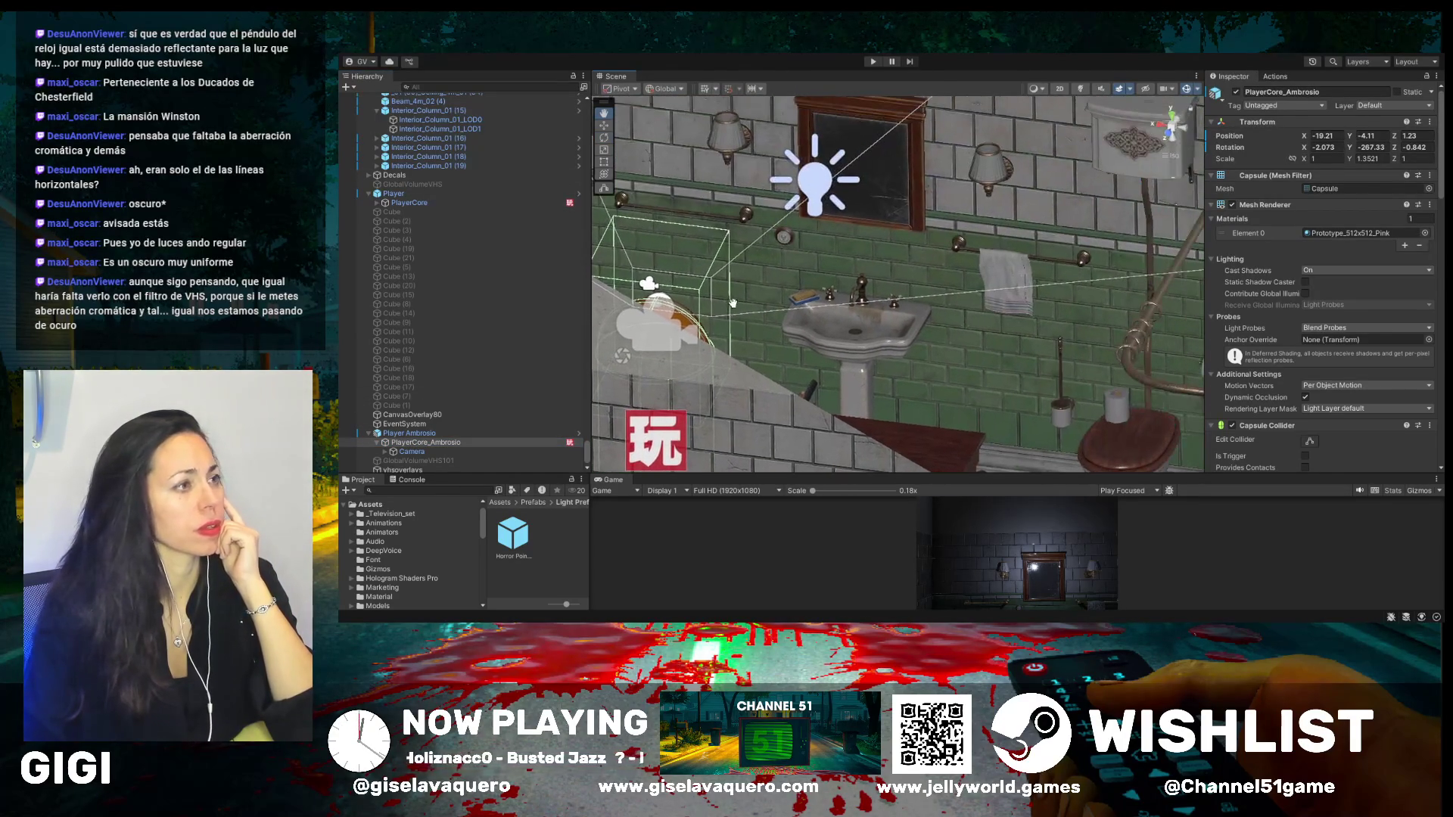
left_click(605, 126)
left_click(825, 185)
mouse_move(777, 177)
left_mouse_down()
mouse_move(957, 223)
mouse_move(648, 254)
mouse_move(933, 272)
mouse_move(924, 231)
mouse_move(936, 221)
mouse_move(876, 211)
mouse_move(910, 358)
mouse_move(989, 298)
left_mouse_up()
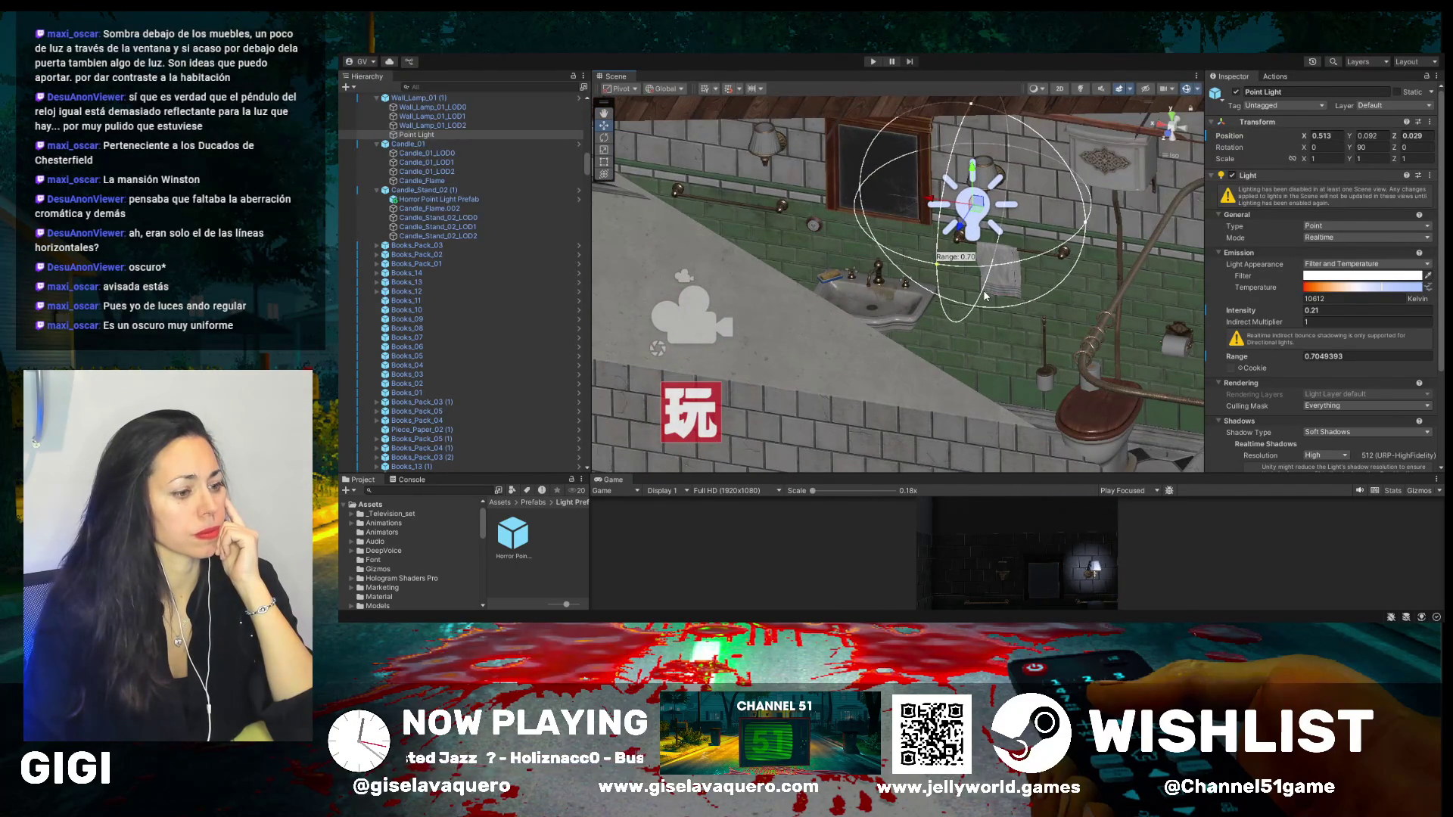
mouse_move(939, 203)
left_mouse_down()
mouse_move(925, 202)
mouse_move(1007, 270)
mouse_move(1087, 253)
left_mouse_up()
left_click_drag(1119, 204, 1120, 198)
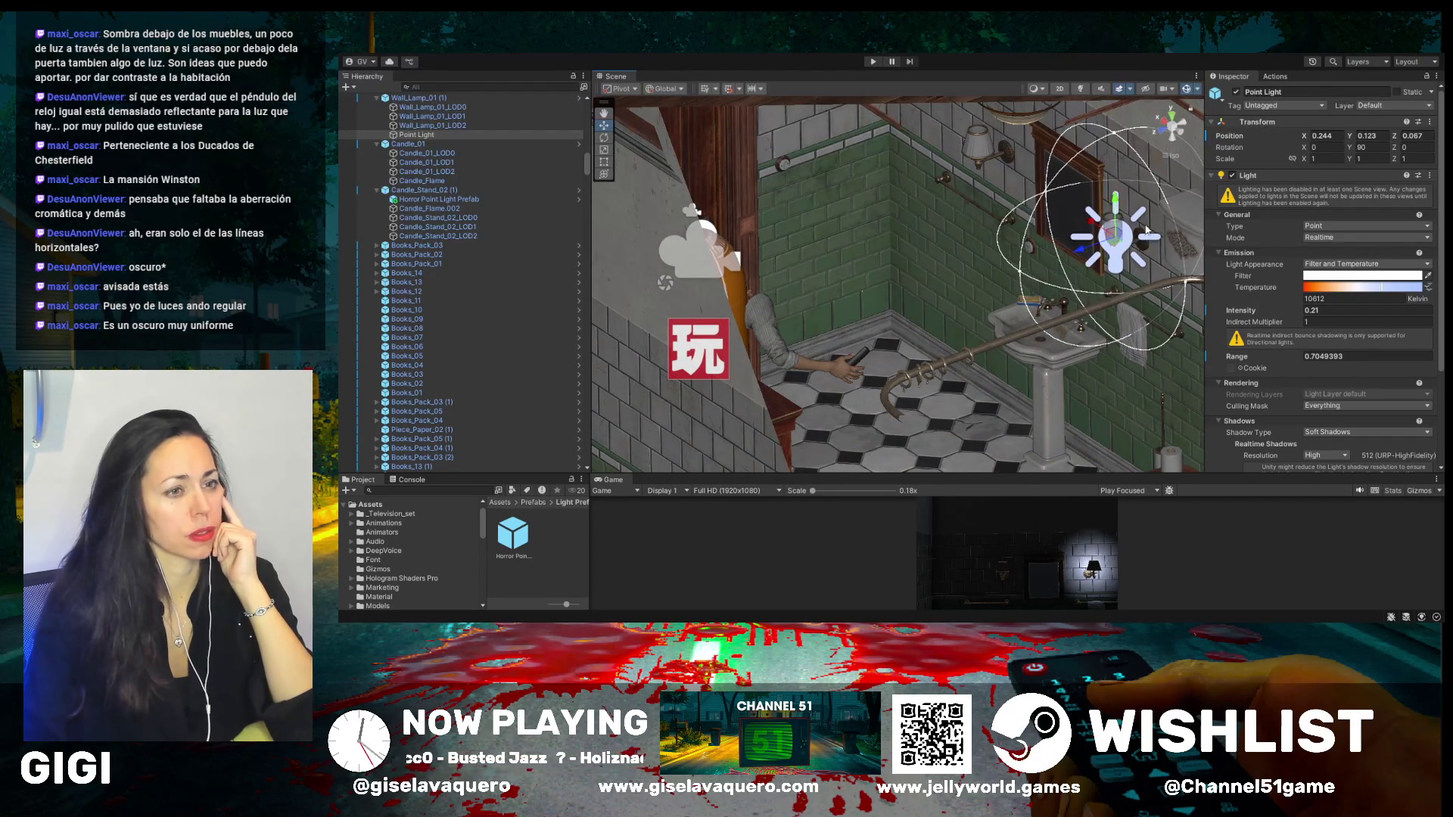
- Set the Point Light intensity to 0.03 and make the Game view taller
mouse_move(1275, 310)
left_mouse_down()
mouse_move(1241, 310)
mouse_move(1312, 309)
left_mouse_up()
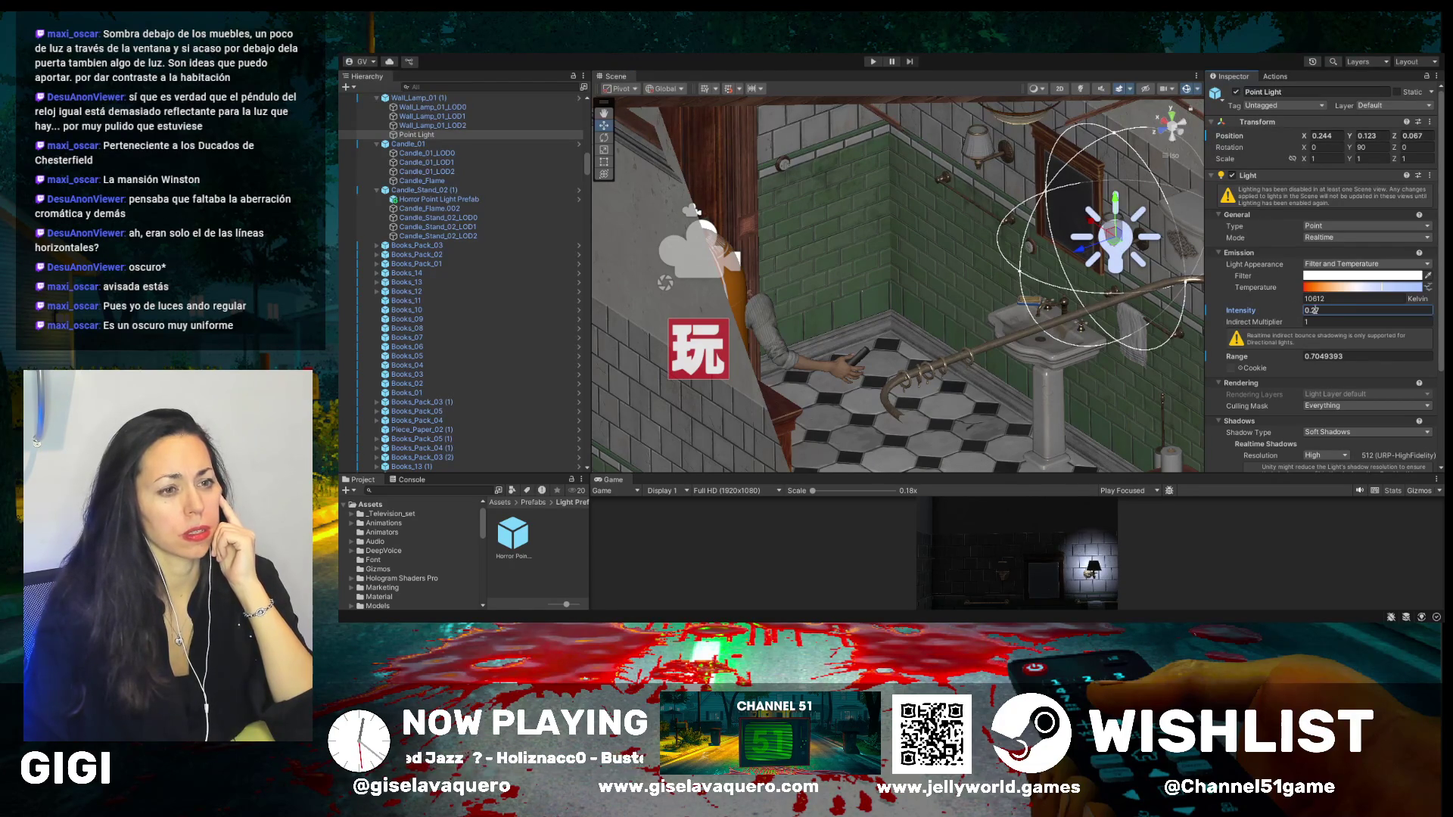
key("BackSpace")
type("03")
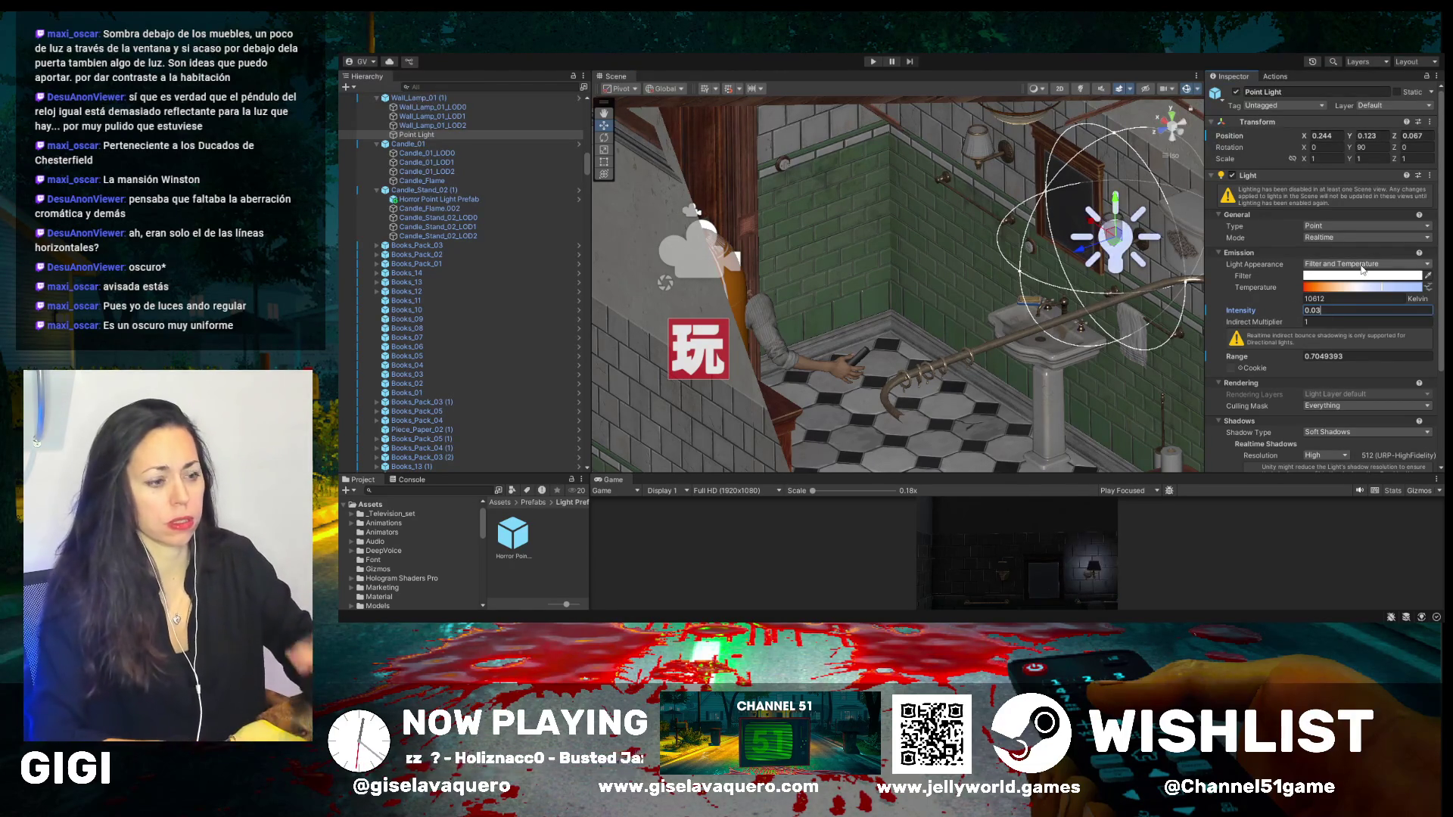
left_click_drag(1048, 473, 1026, 352)
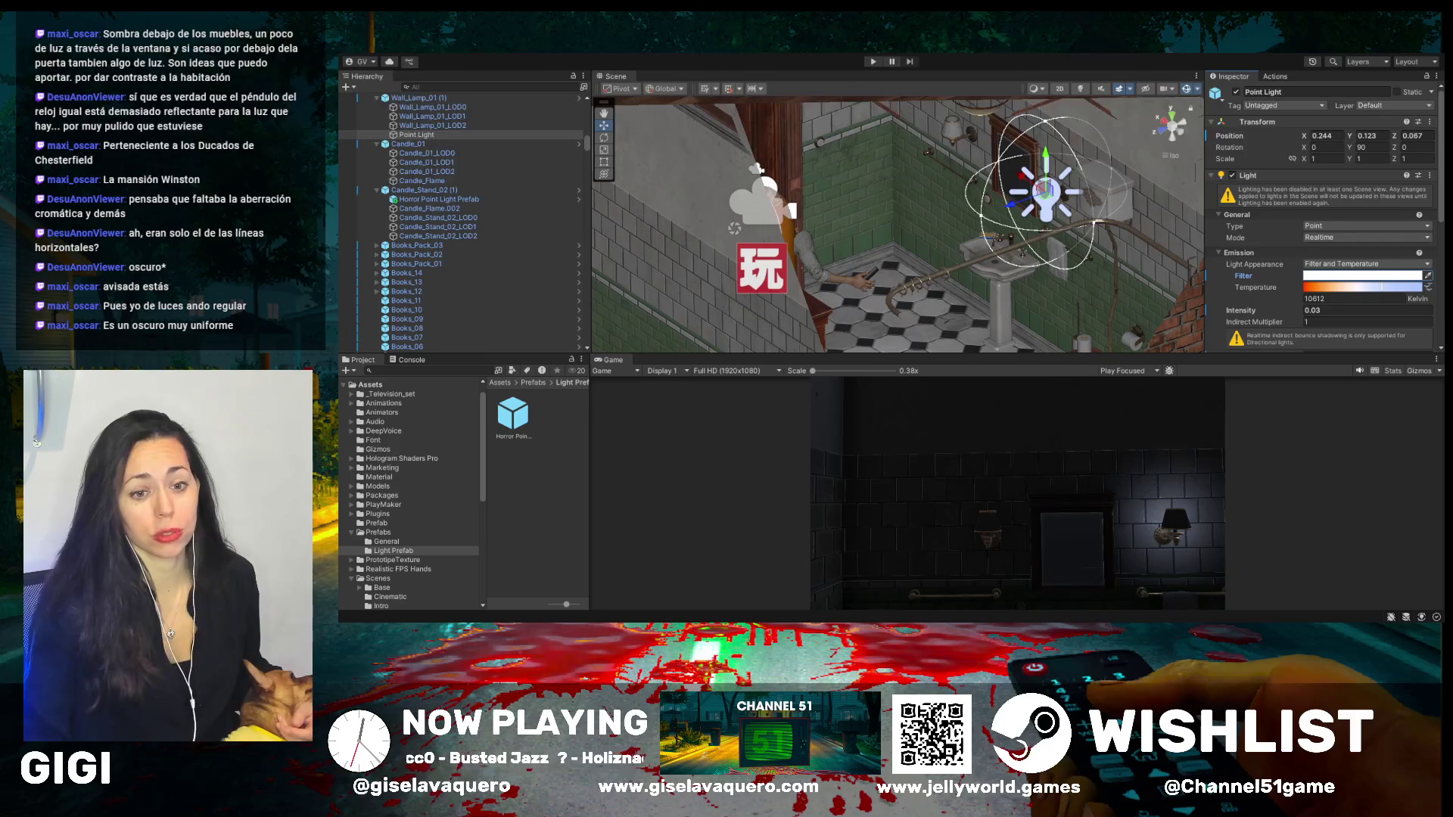
- Orbit toward the bathroom door and start Play mode to test the level
mouse_move(832, 227)
left_mouse_down()
mouse_move(943, 308)
mouse_move(1048, 237)
mouse_move(990, 272)
mouse_move(946, 225)
mouse_move(983, 216)
mouse_move(980, 260)
mouse_move(1018, 255)
left_mouse_up()
left_click(874, 62)
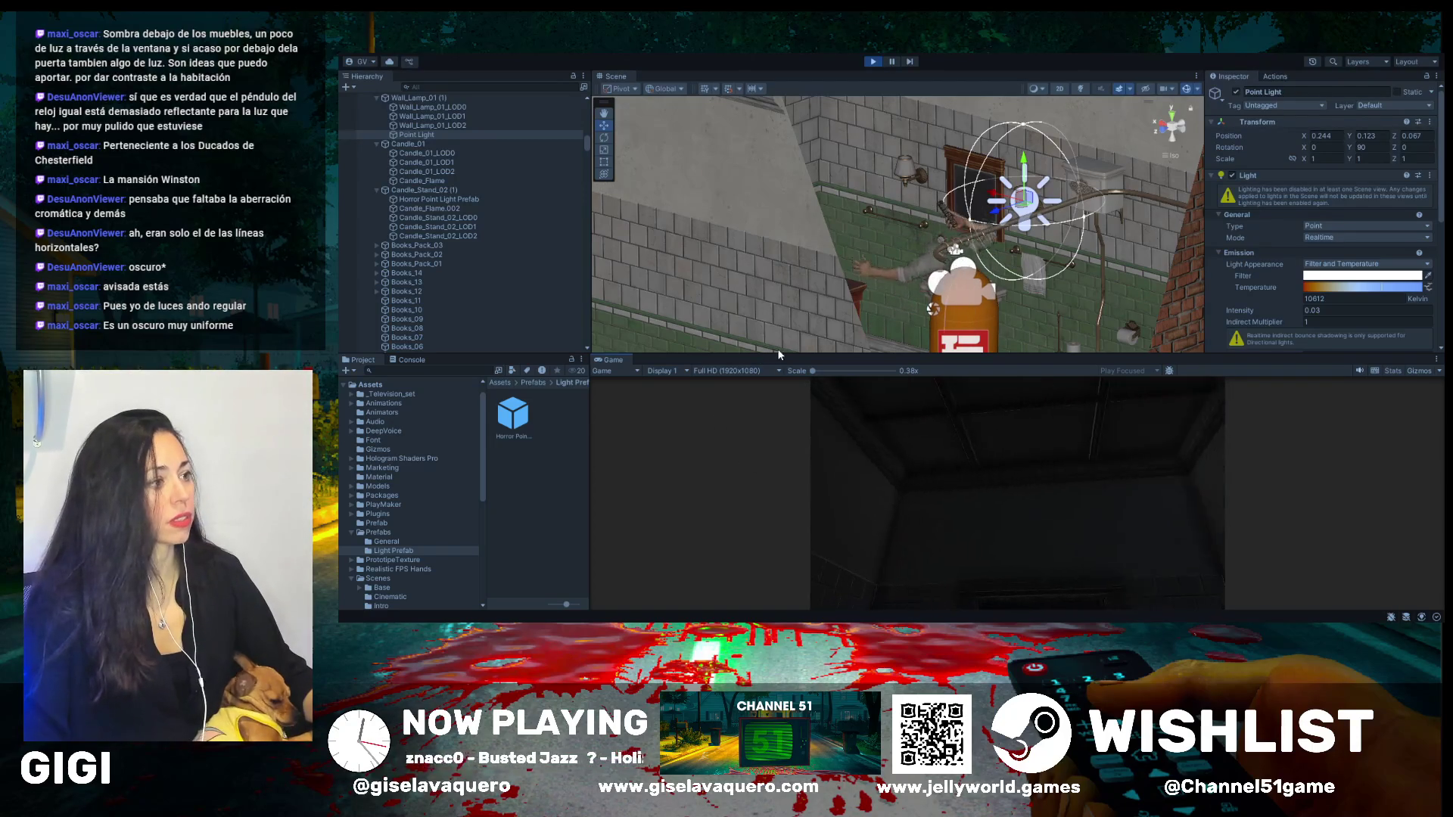
- Stop the play test, enlarge the Scene view and frame the Player Ambrosio rig
left_click_drag(780, 353, 780, 460)
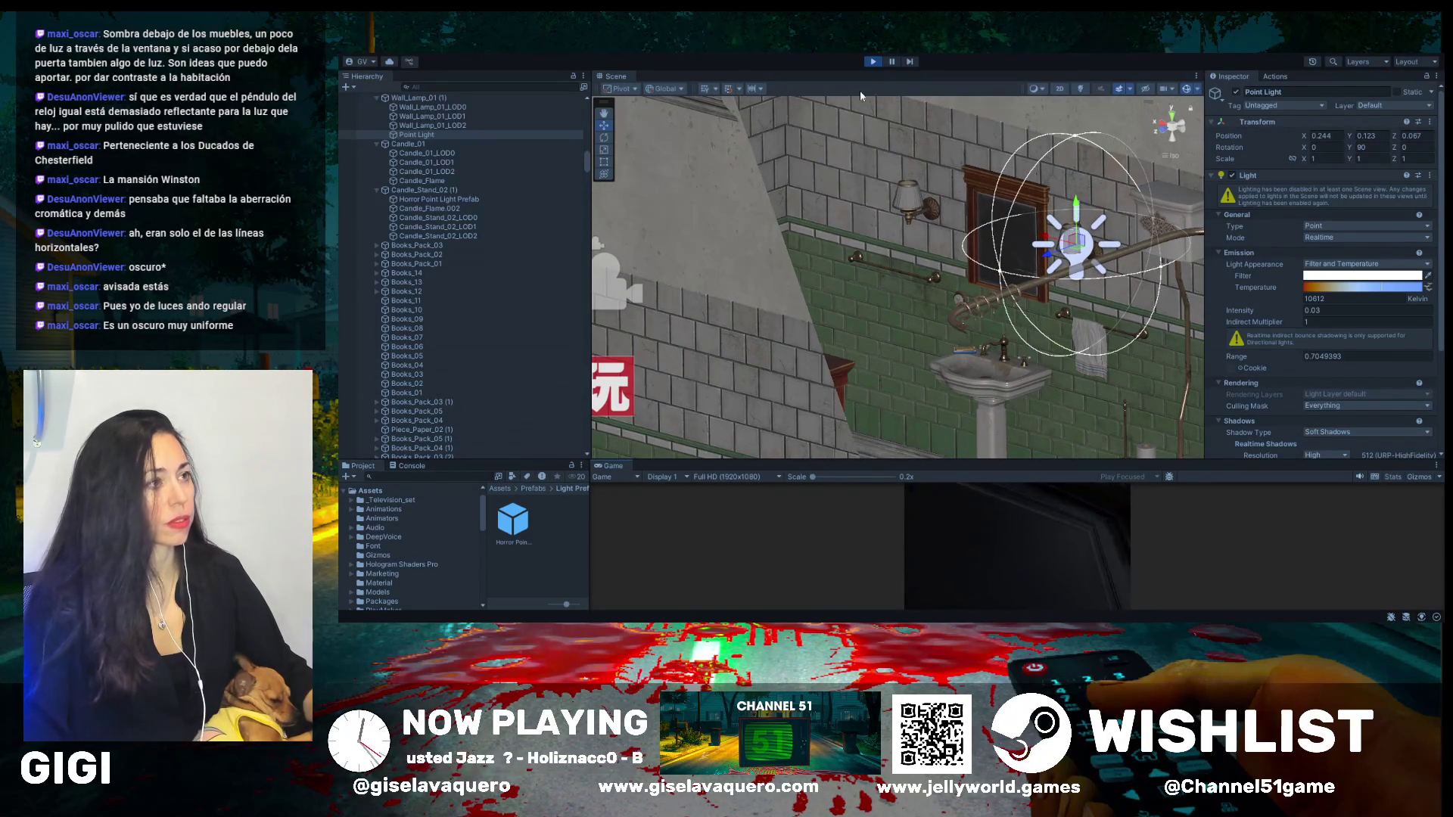
left_click(874, 62)
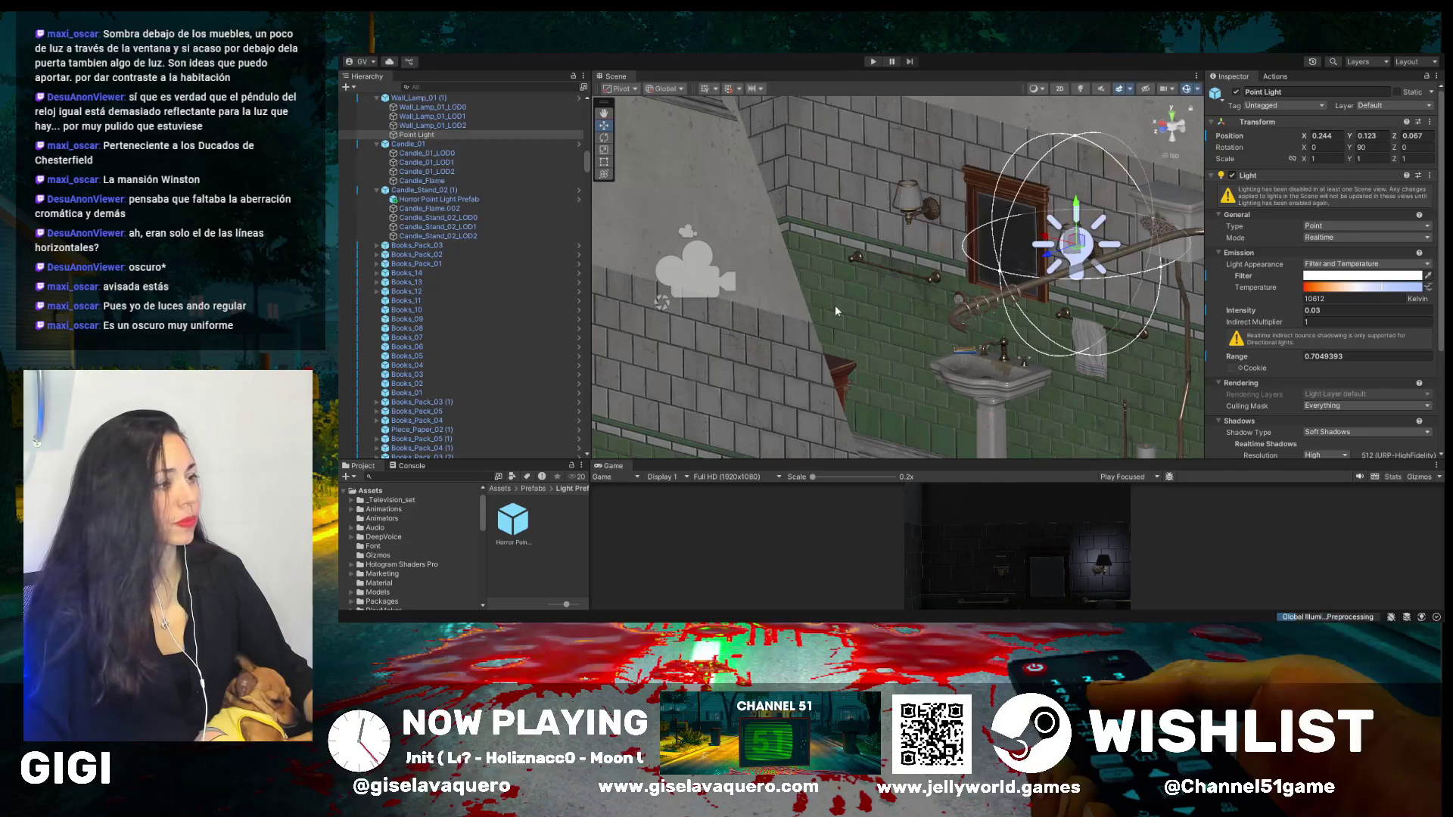
mouse_move(818, 328)
left_mouse_down()
mouse_move(580, 341)
mouse_move(784, 301)
left_mouse_up()
left_click(724, 270)
key("f")
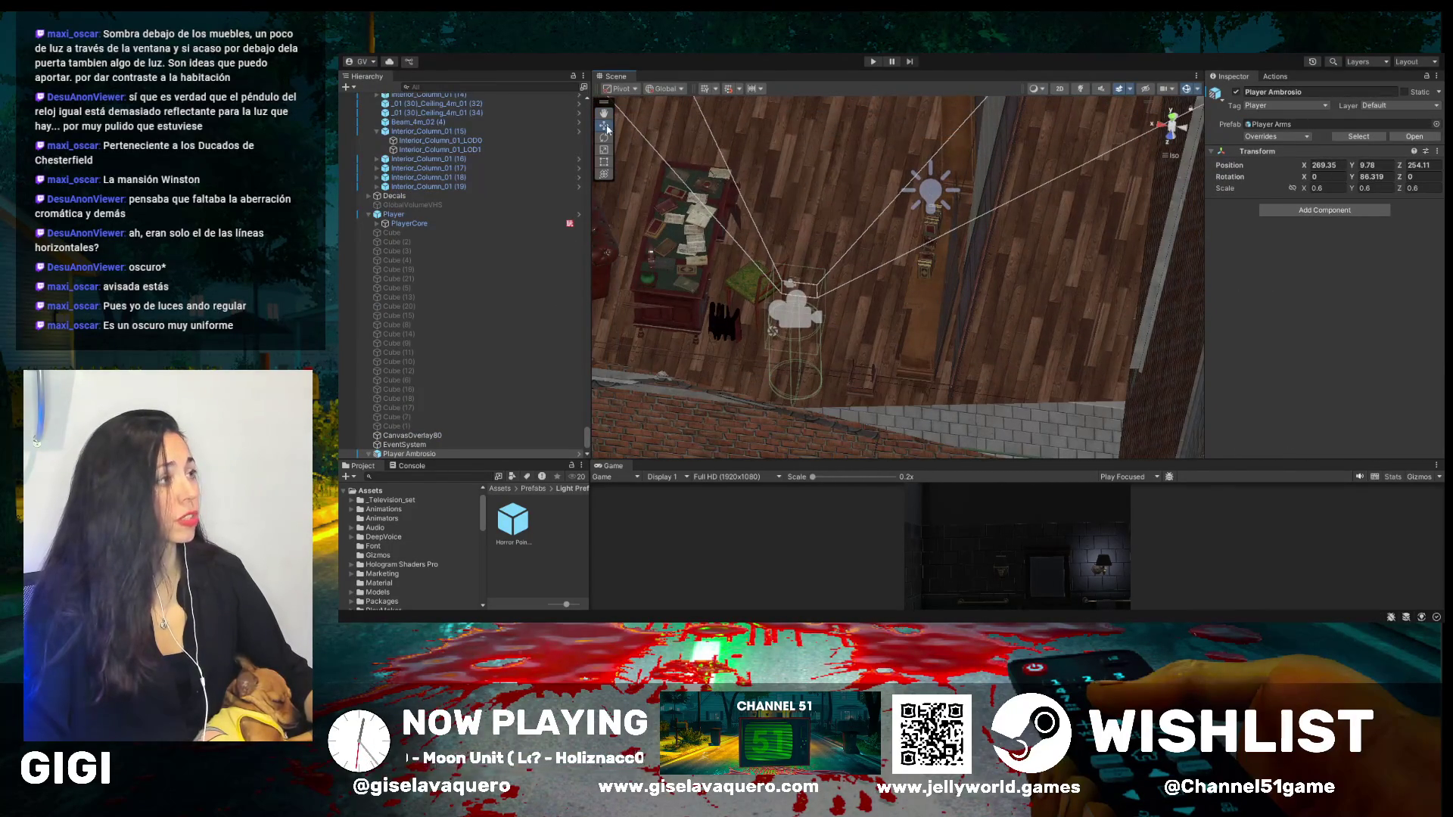
- Orbit around the brick wall, then select and frame Wall_Lamp_01 (1)
mouse_move(604, 132)
left_mouse_down()
mouse_move(885, 332)
mouse_move(906, 371)
left_mouse_up()
left_click_drag(739, 297, 514, 174)
left_click_drag(760, 242, 768, 280)
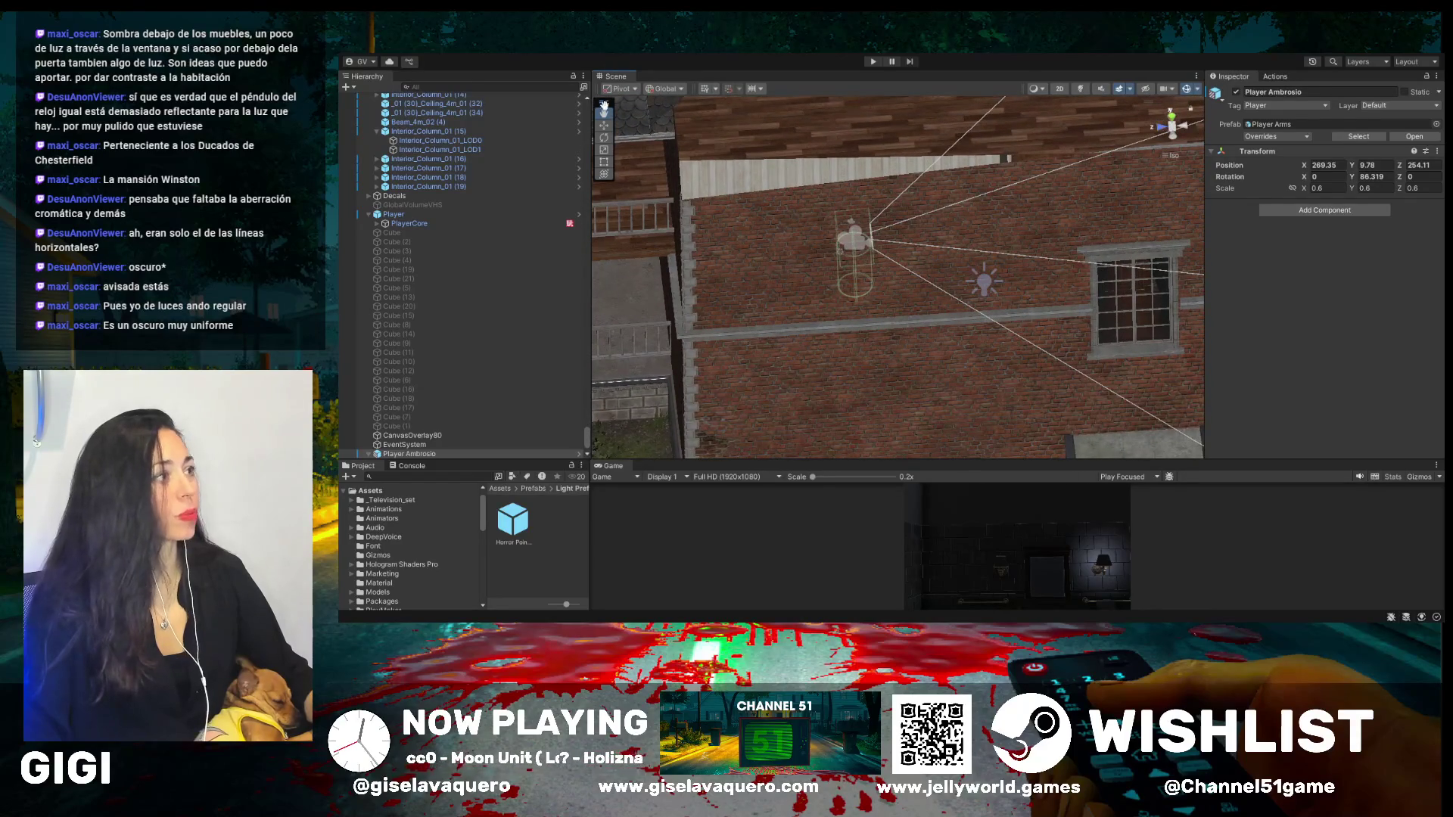
left_click_drag(650, 136, 901, 290)
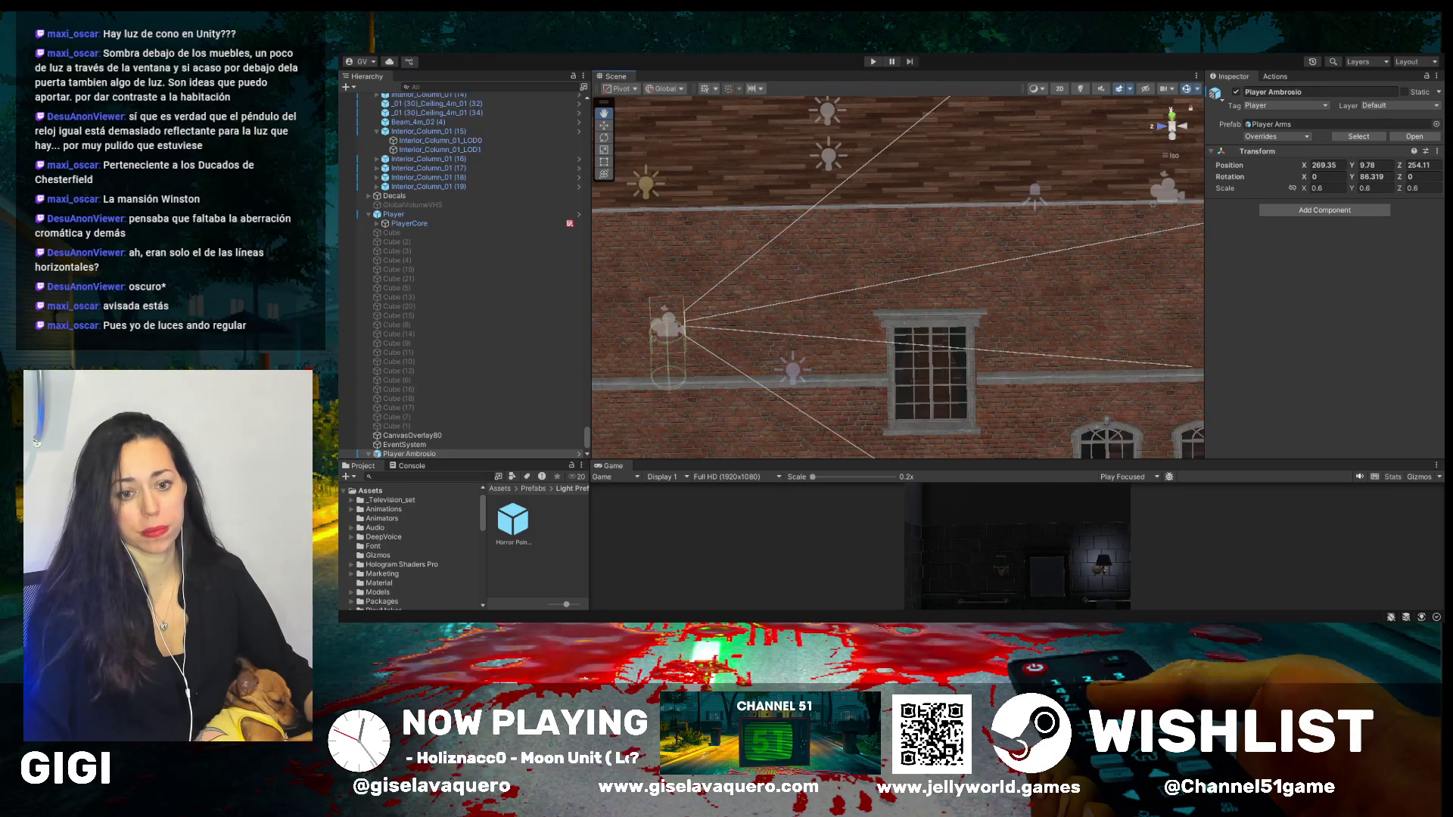
mouse_move(621, 189)
left_mouse_down()
mouse_move(616, 285)
mouse_move(571, 274)
left_mouse_up()
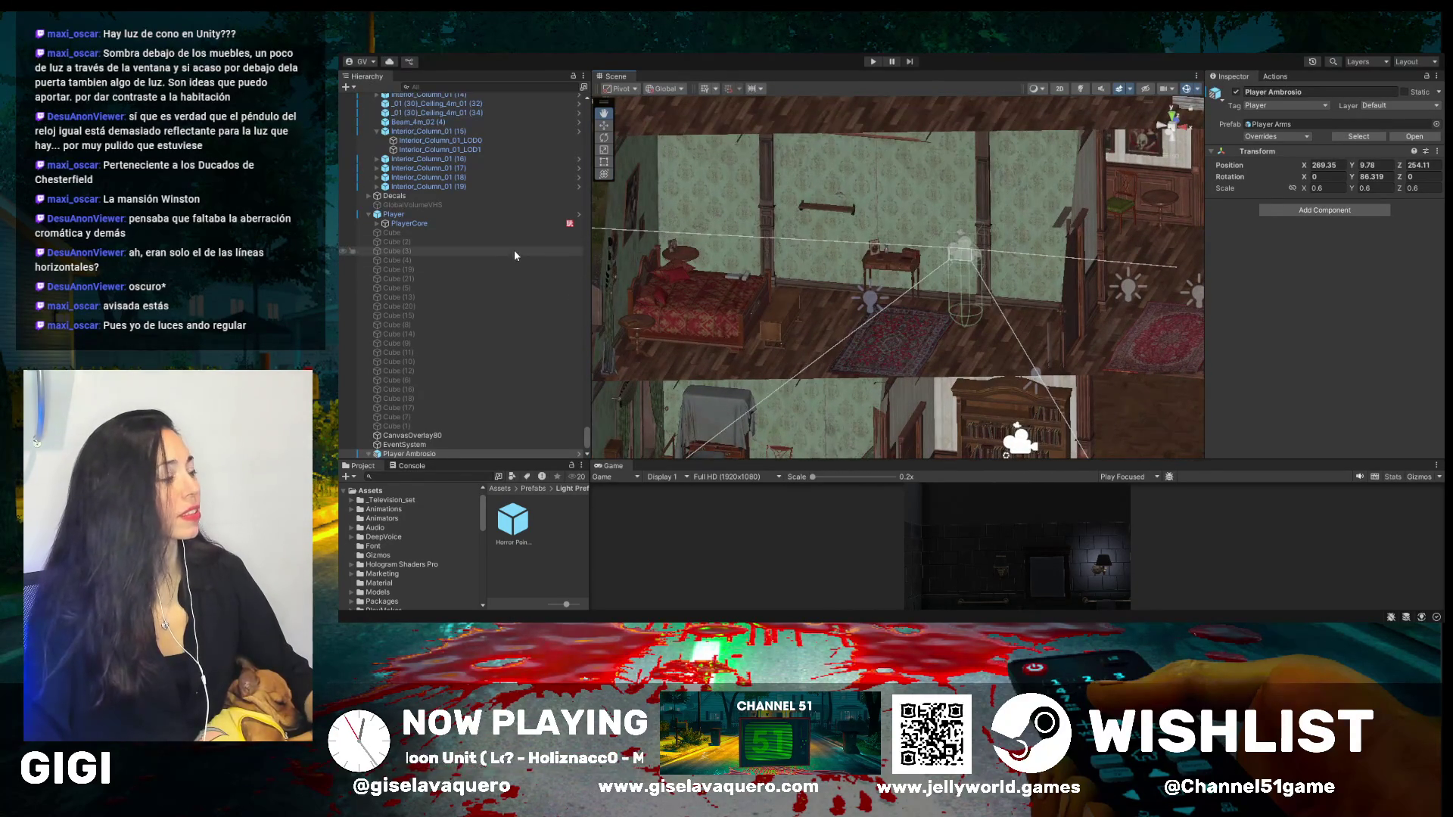
scroll(512, 259, "up", 10)
scroll(511, 262, "up", 12)
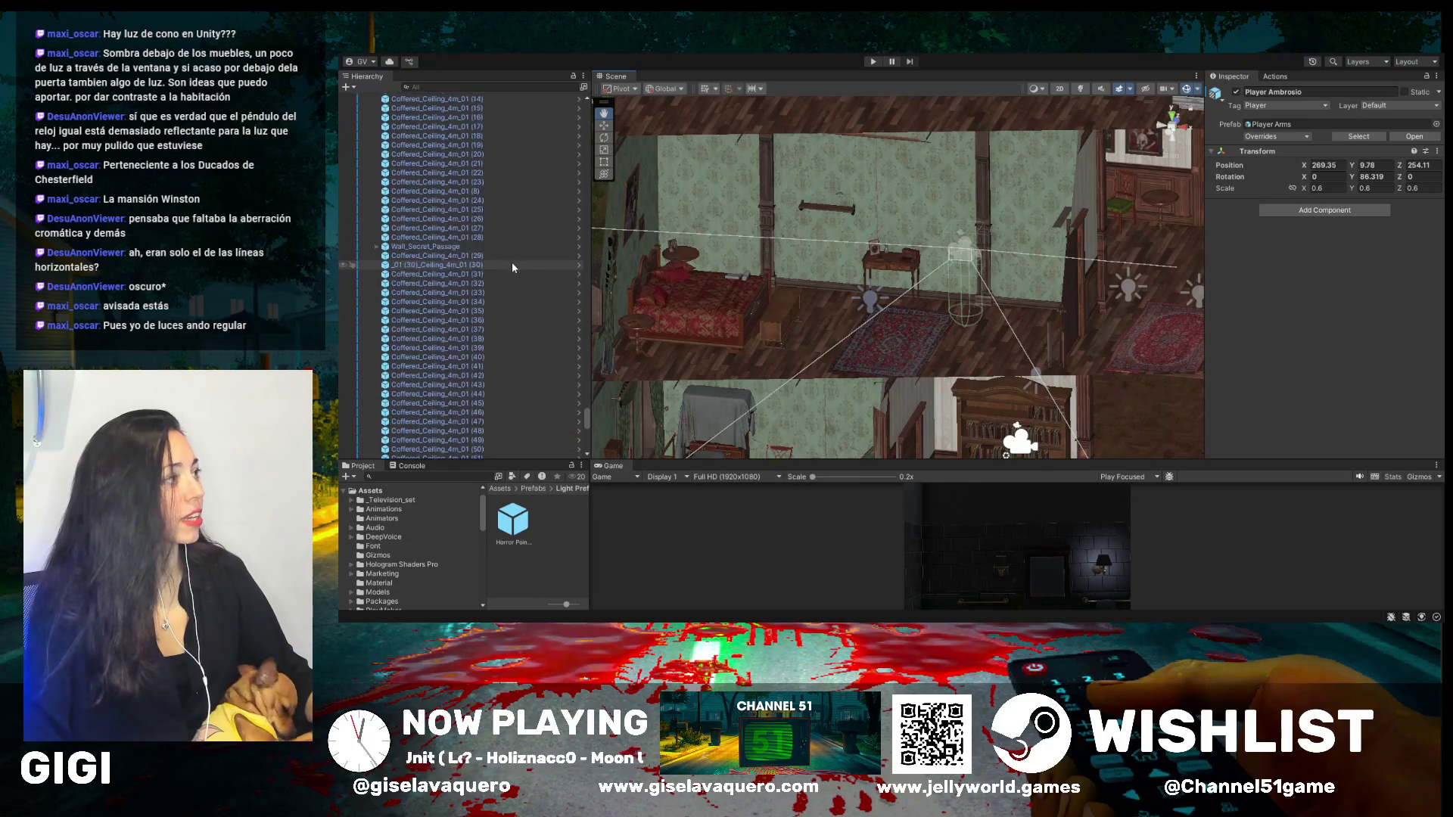
mouse_move(590, 341)
left_mouse_down()
mouse_move(587, 419)
mouse_move(585, 113)
left_mouse_up()
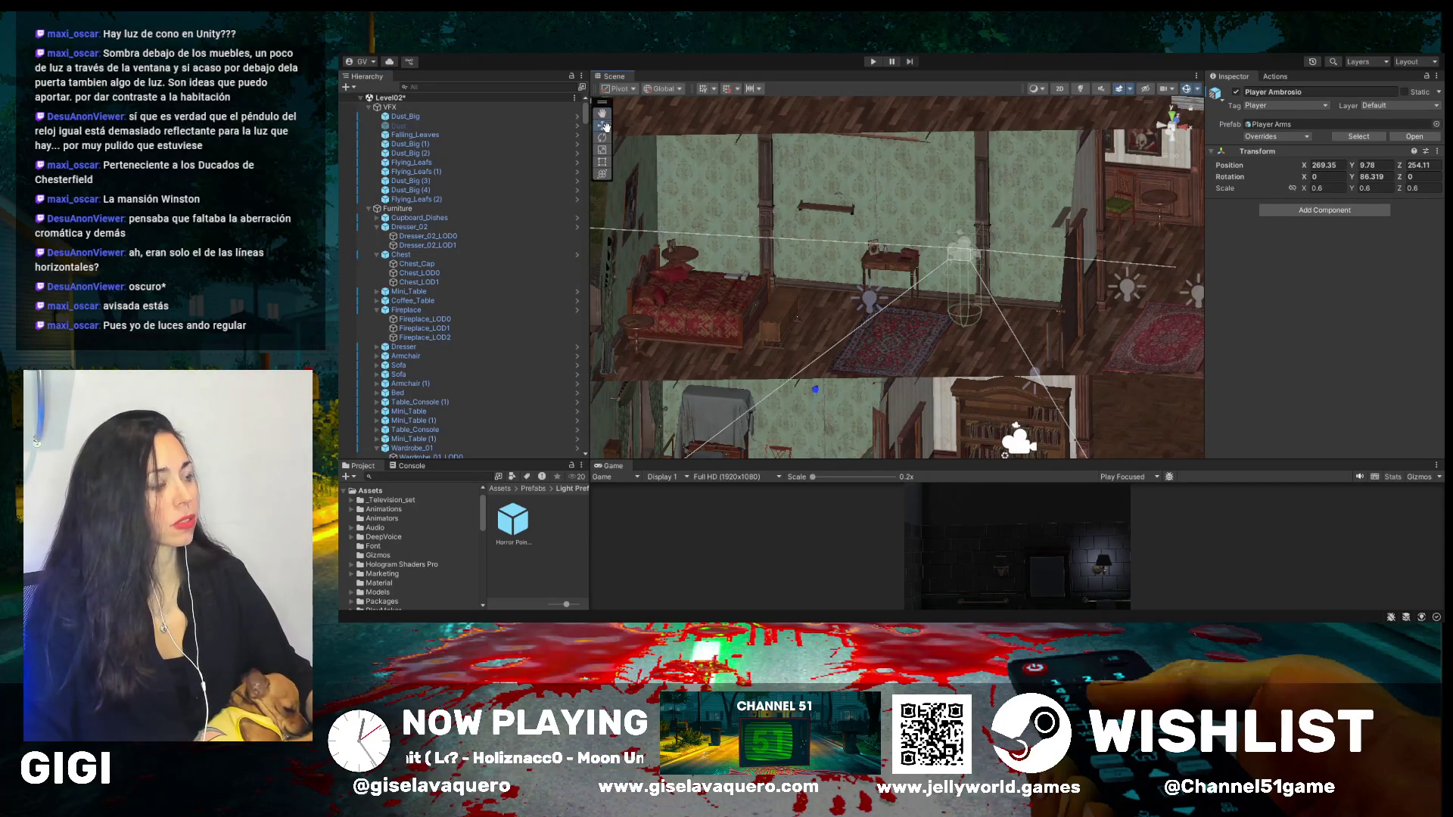
left_click(874, 306)
key("f")
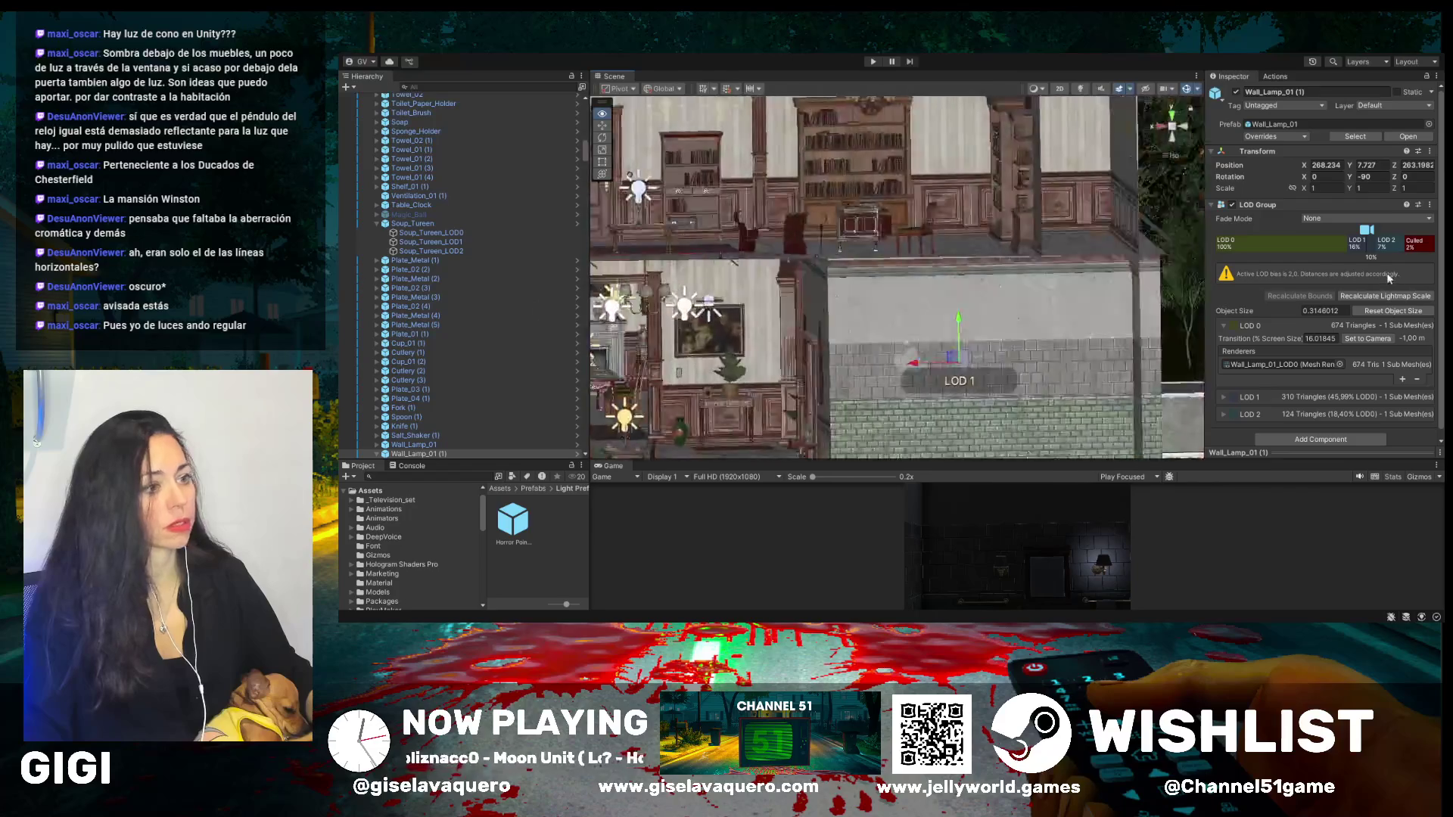
- Swing to another room, select the Table_Lamp on the desk and expand its children
scroll(453, 298, "down", 5)
scroll(544, 292, "down", 3)
left_click_drag(757, 303, 848, 295)
left_click_drag(950, 326, 1128, 247)
left_click(1145, 262)
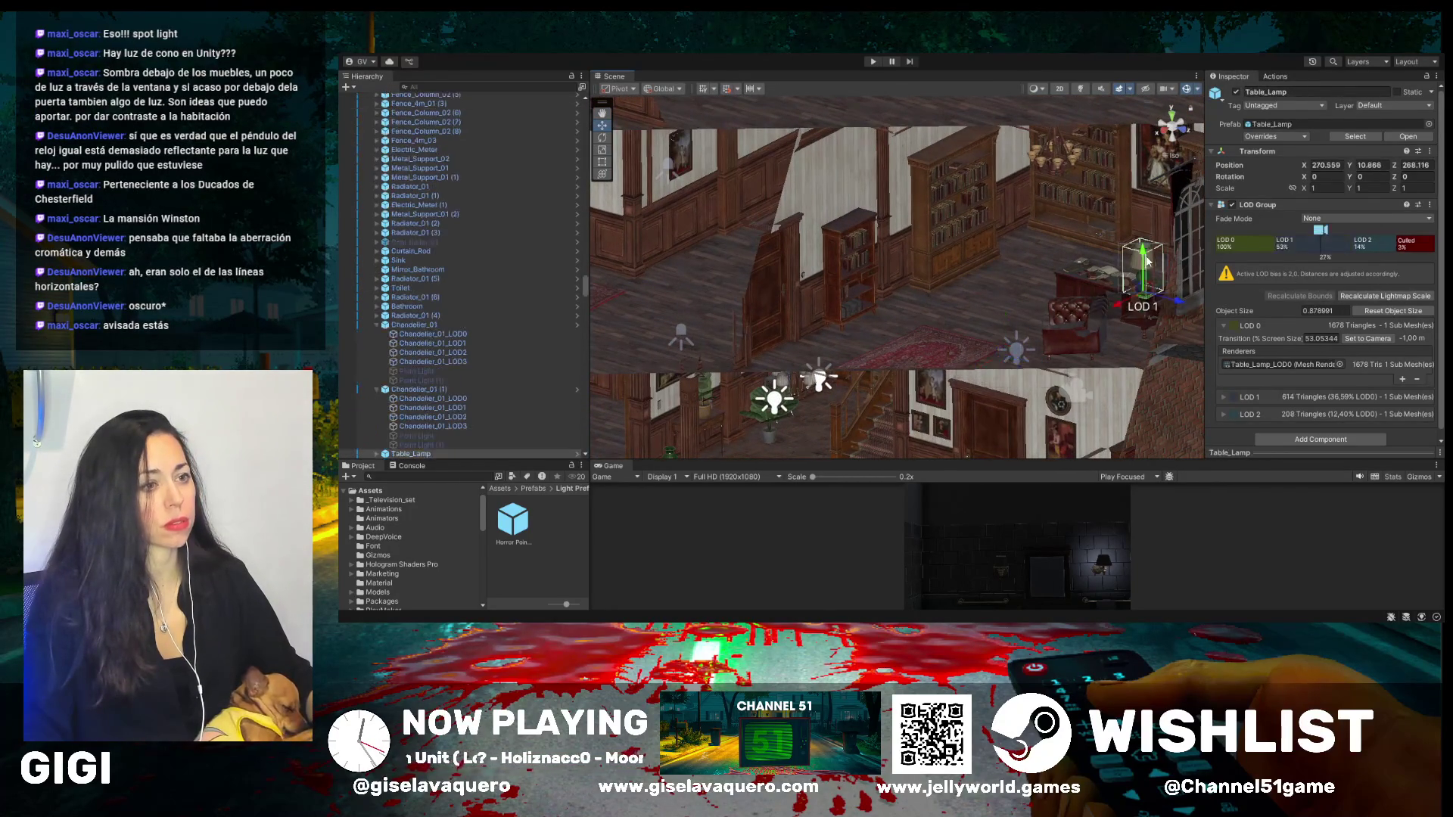
scroll(457, 397, "down", 4)
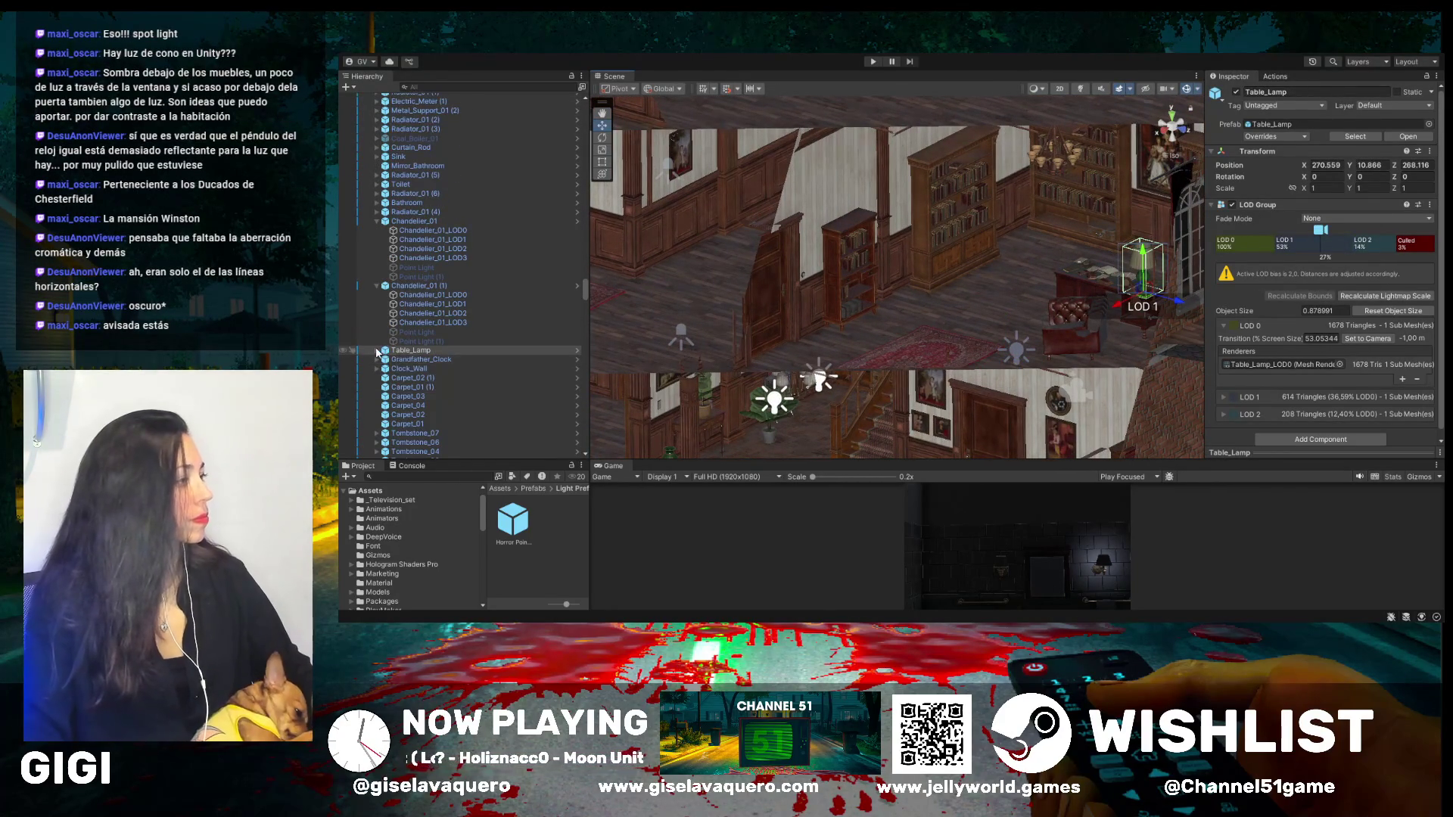
left_click(379, 350)
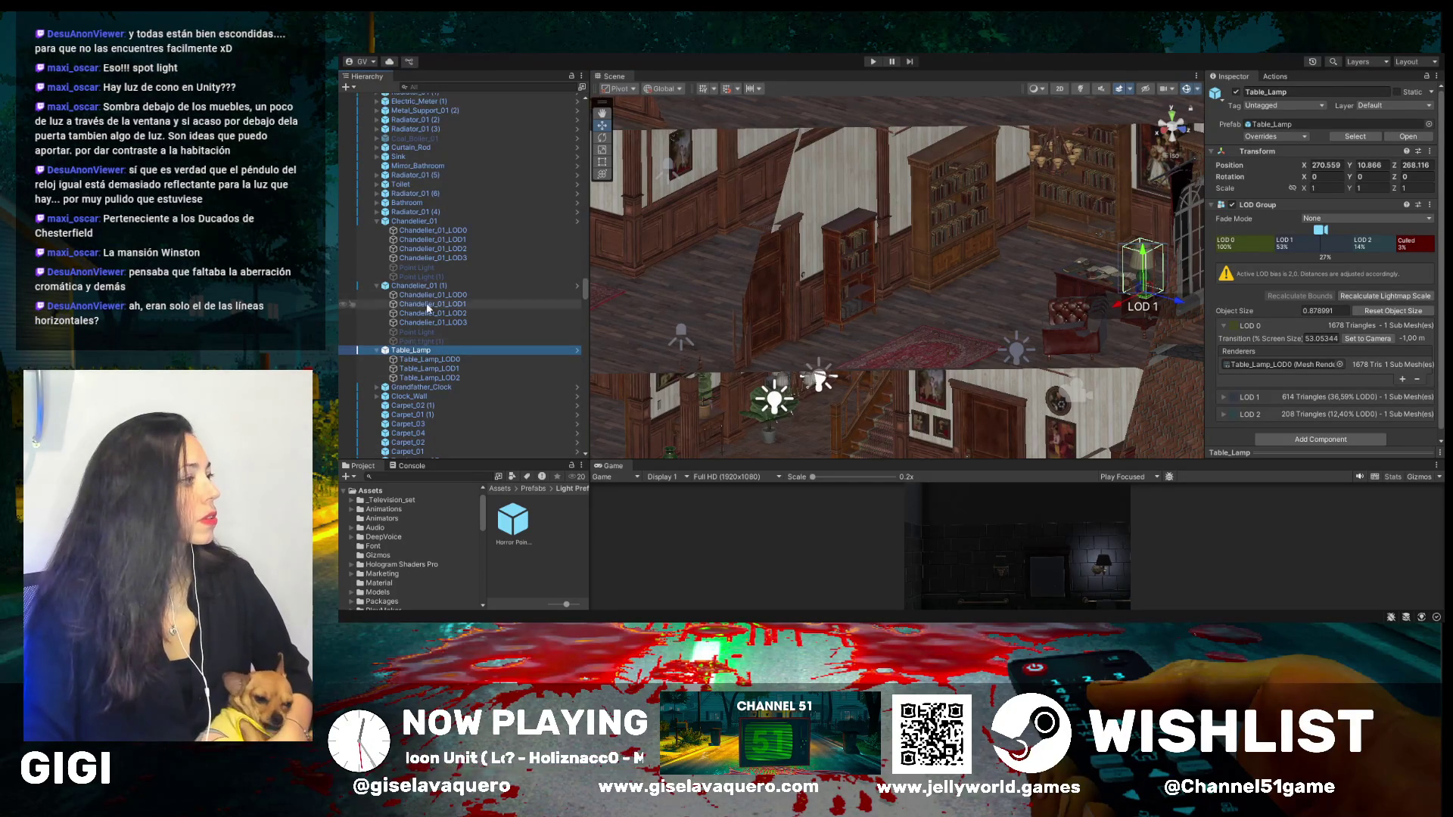
- Inspect both chandelier Point Lights, then frame the Table_Lamp close up
double_click(421, 342)
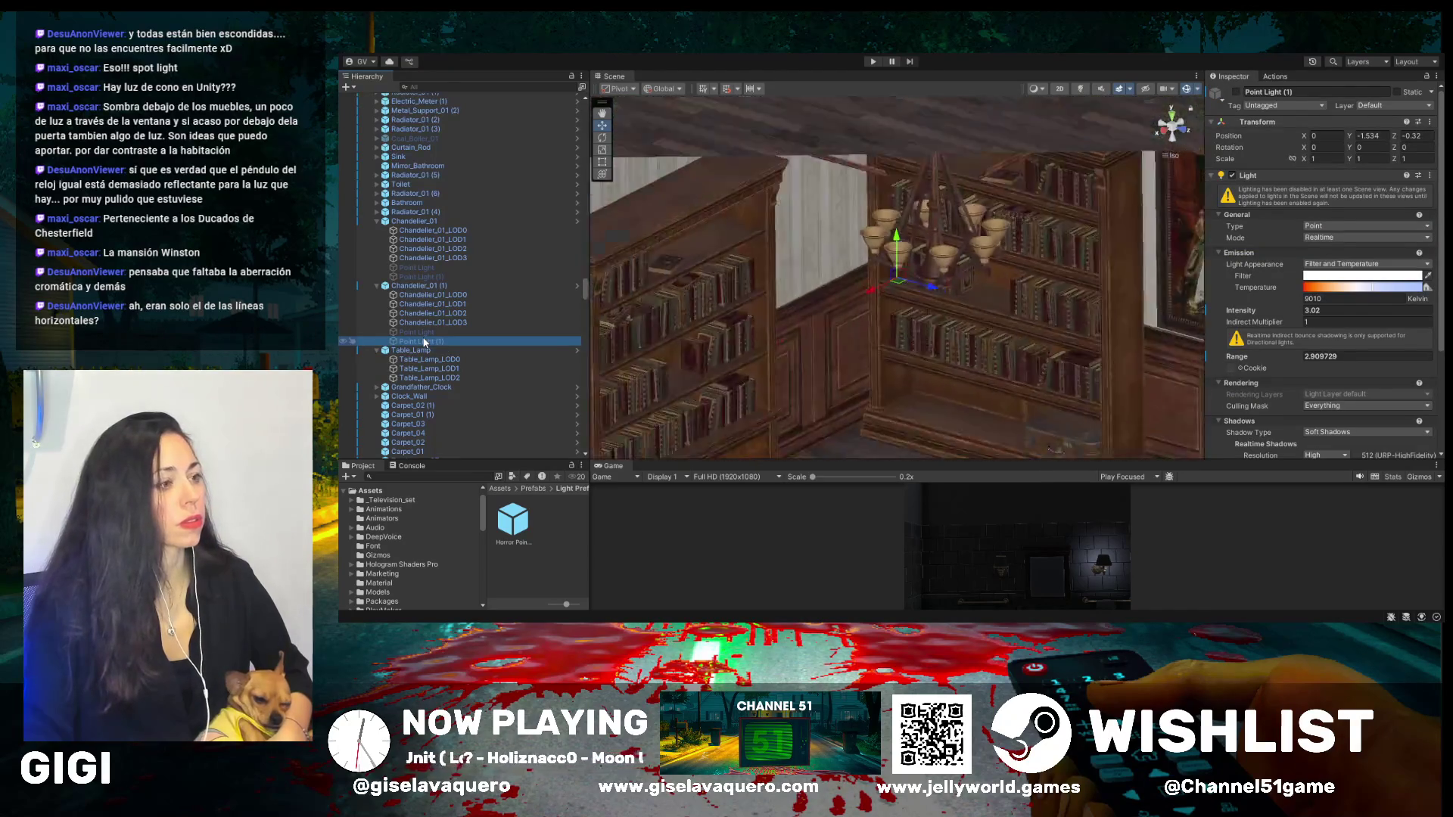
scroll(899, 278, "up", 5)
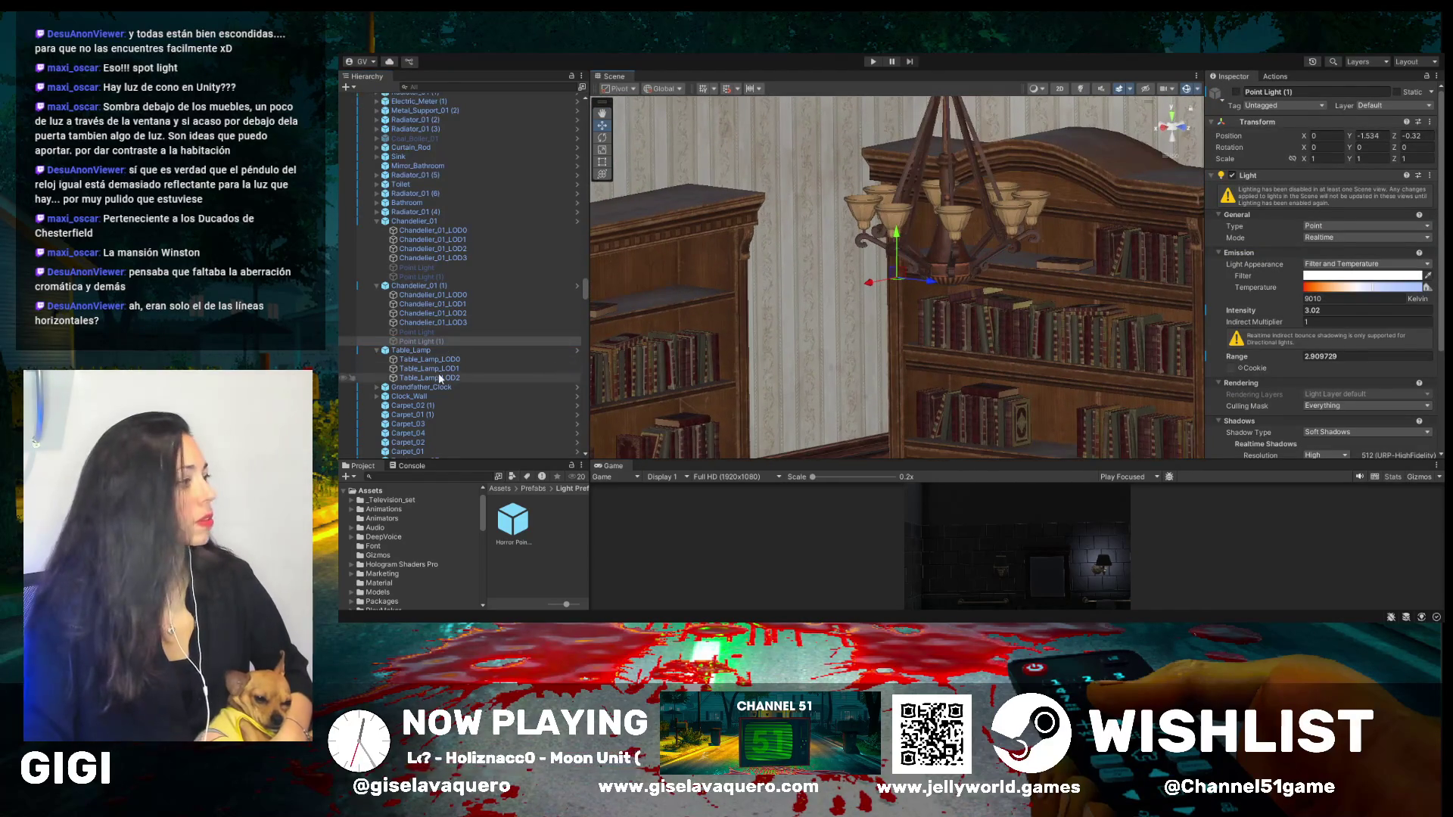
double_click(428, 333)
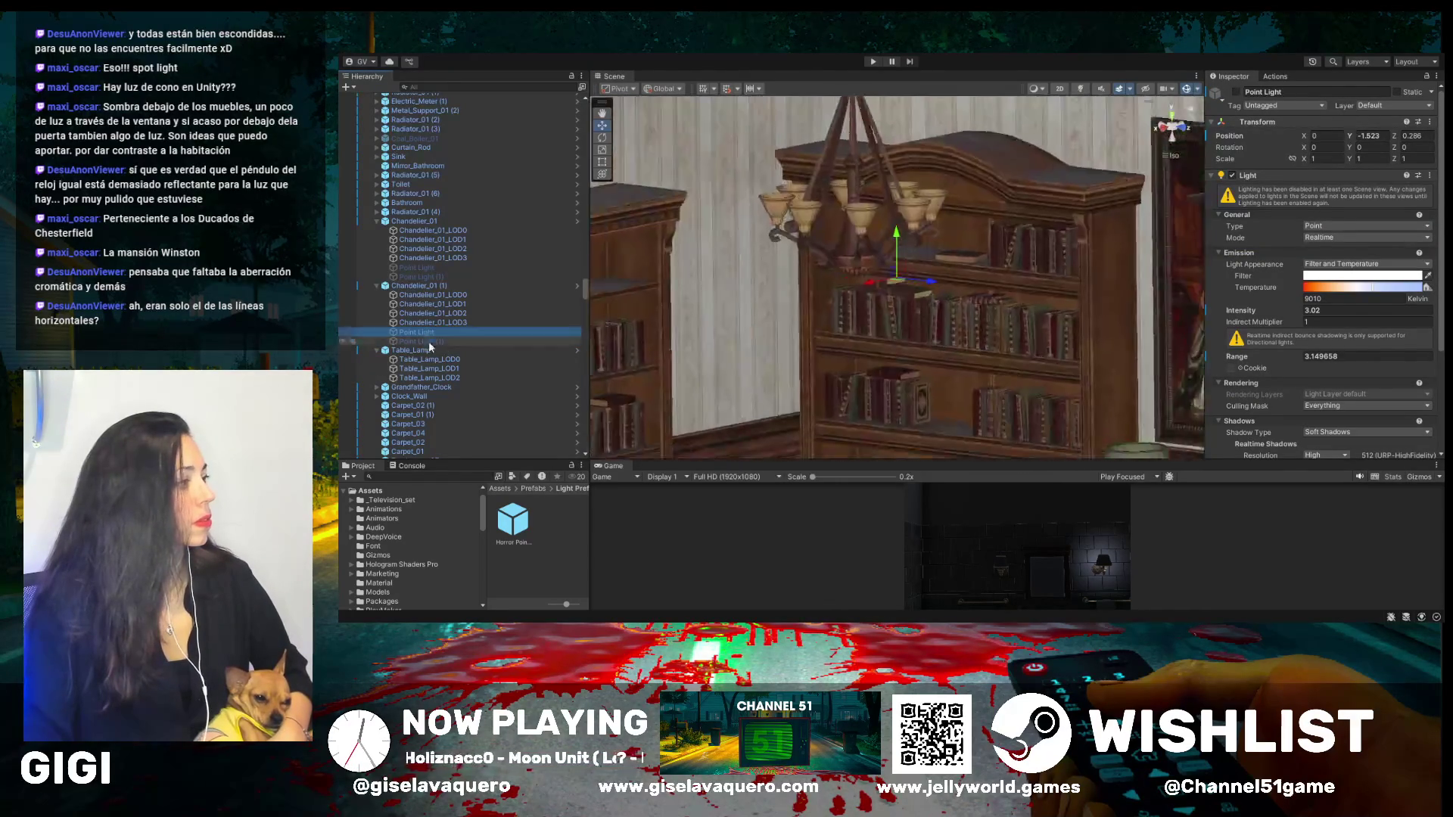
double_click(411, 351)
left_click_drag(696, 379, 818, 373)
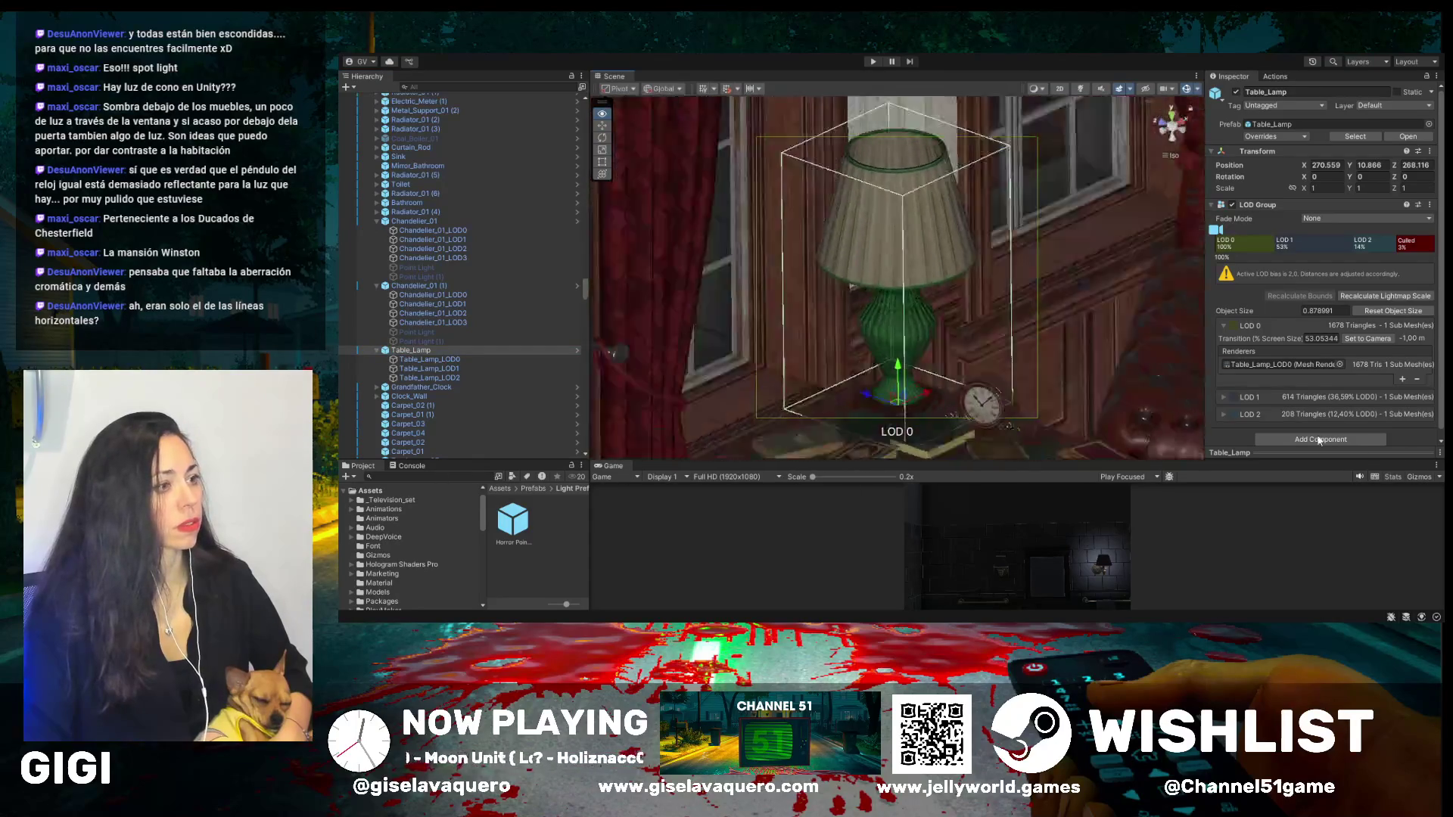
- Compare the Horror Point Light prefab and chandelier, then add a Point Light under Table_Lamp
left_click_drag(1073, 361, 988, 407, "alt")
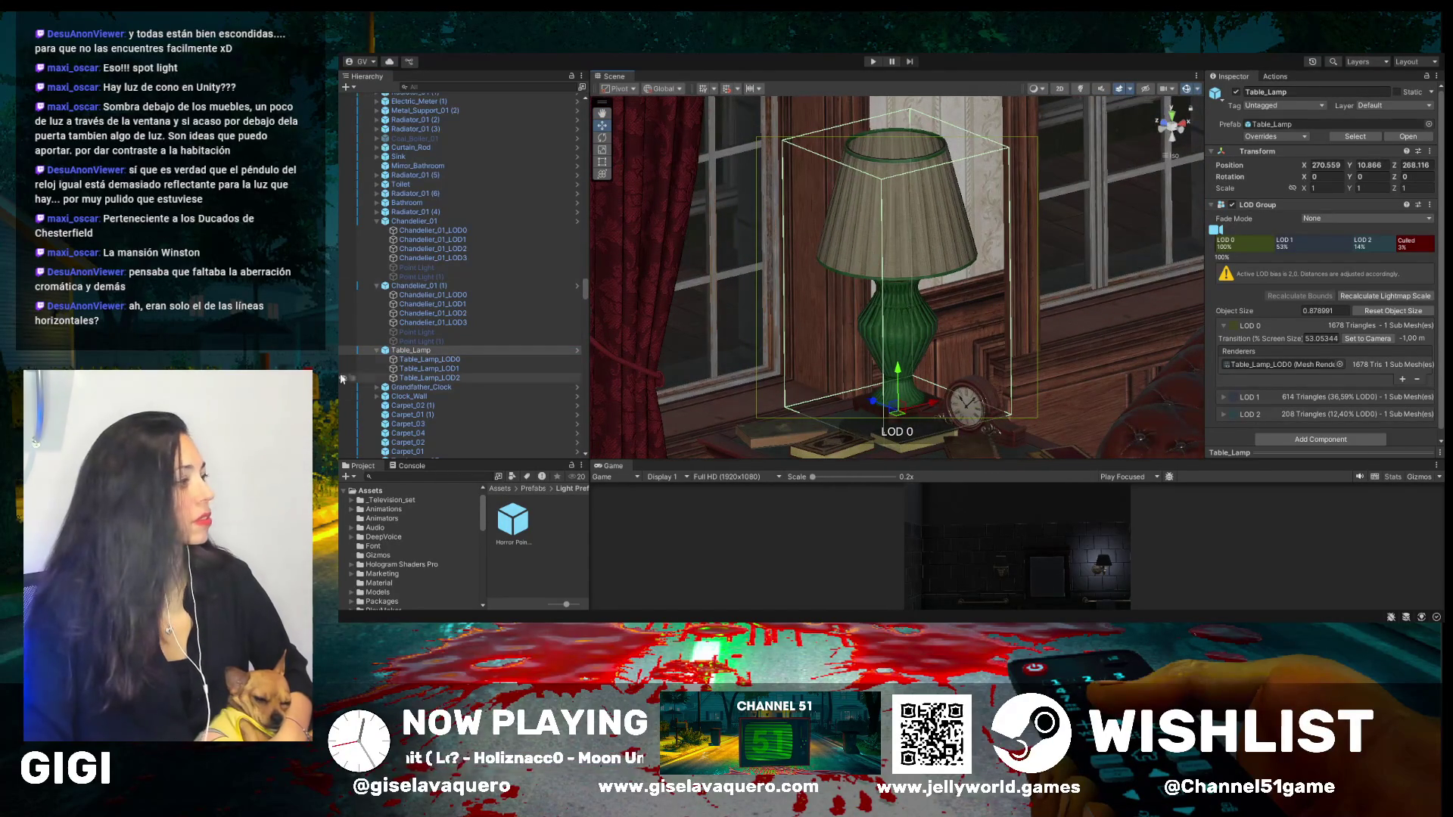
left_click(427, 361)
left_click(423, 351)
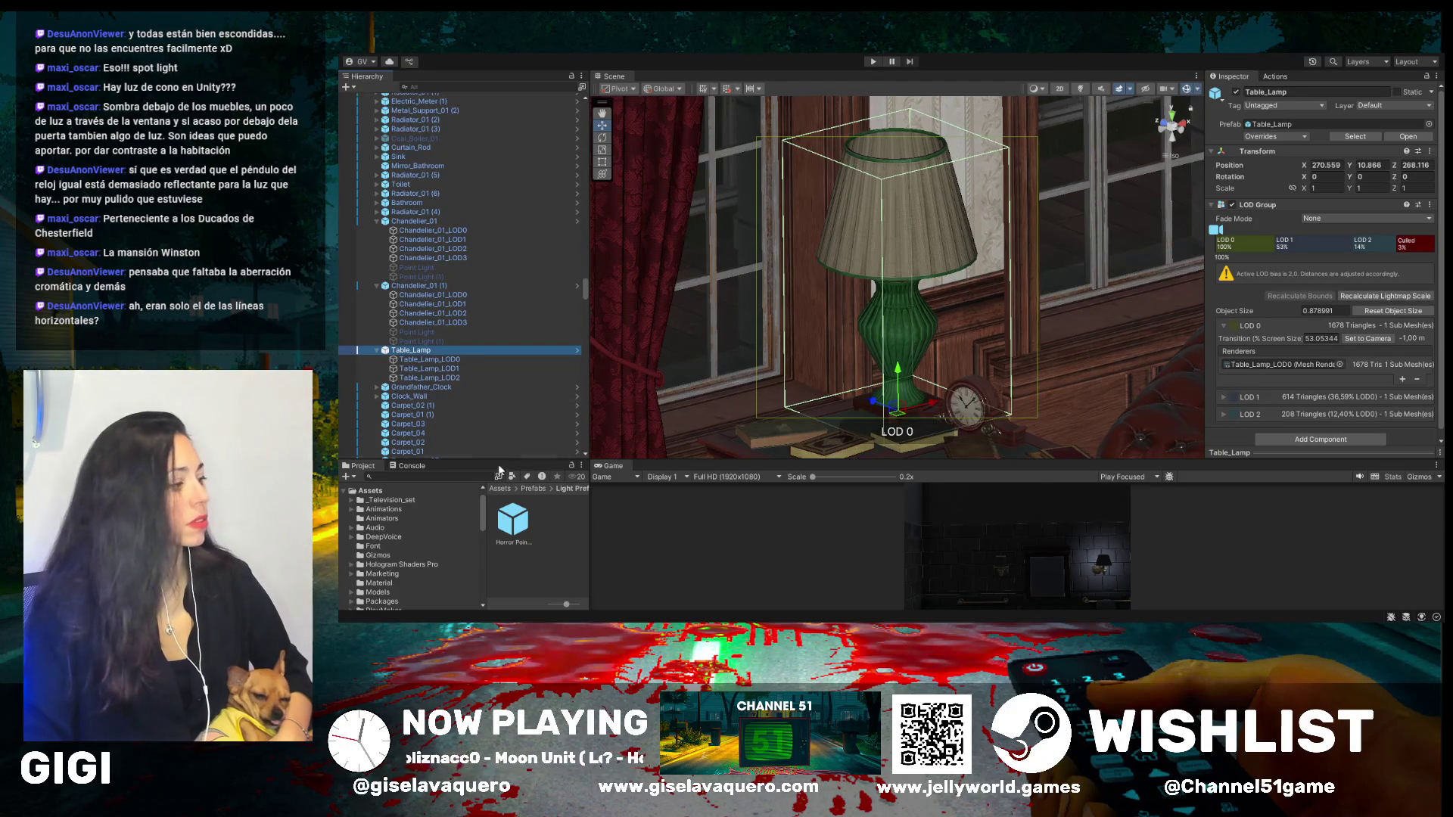
left_click(522, 524)
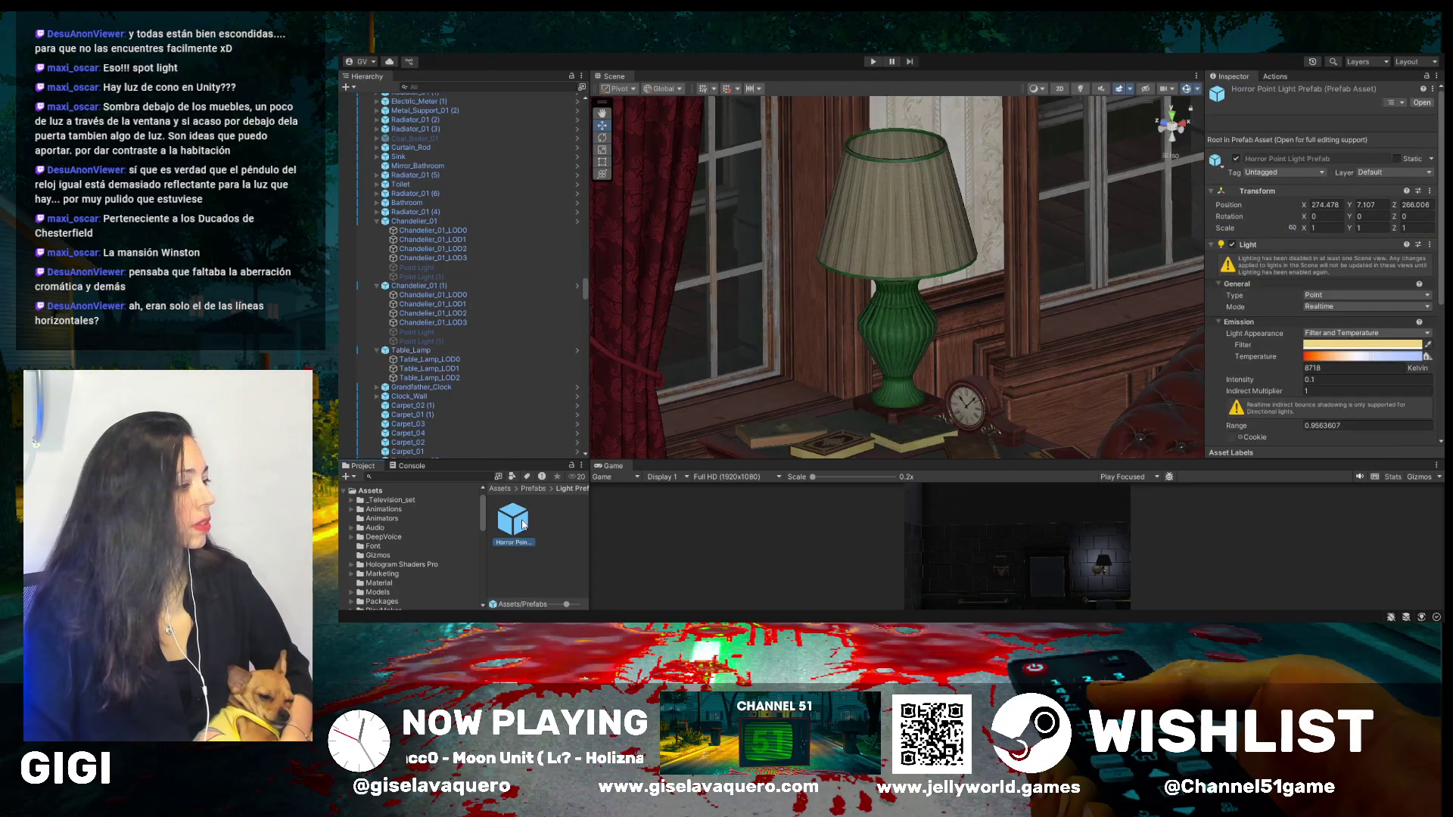
left_click(551, 521)
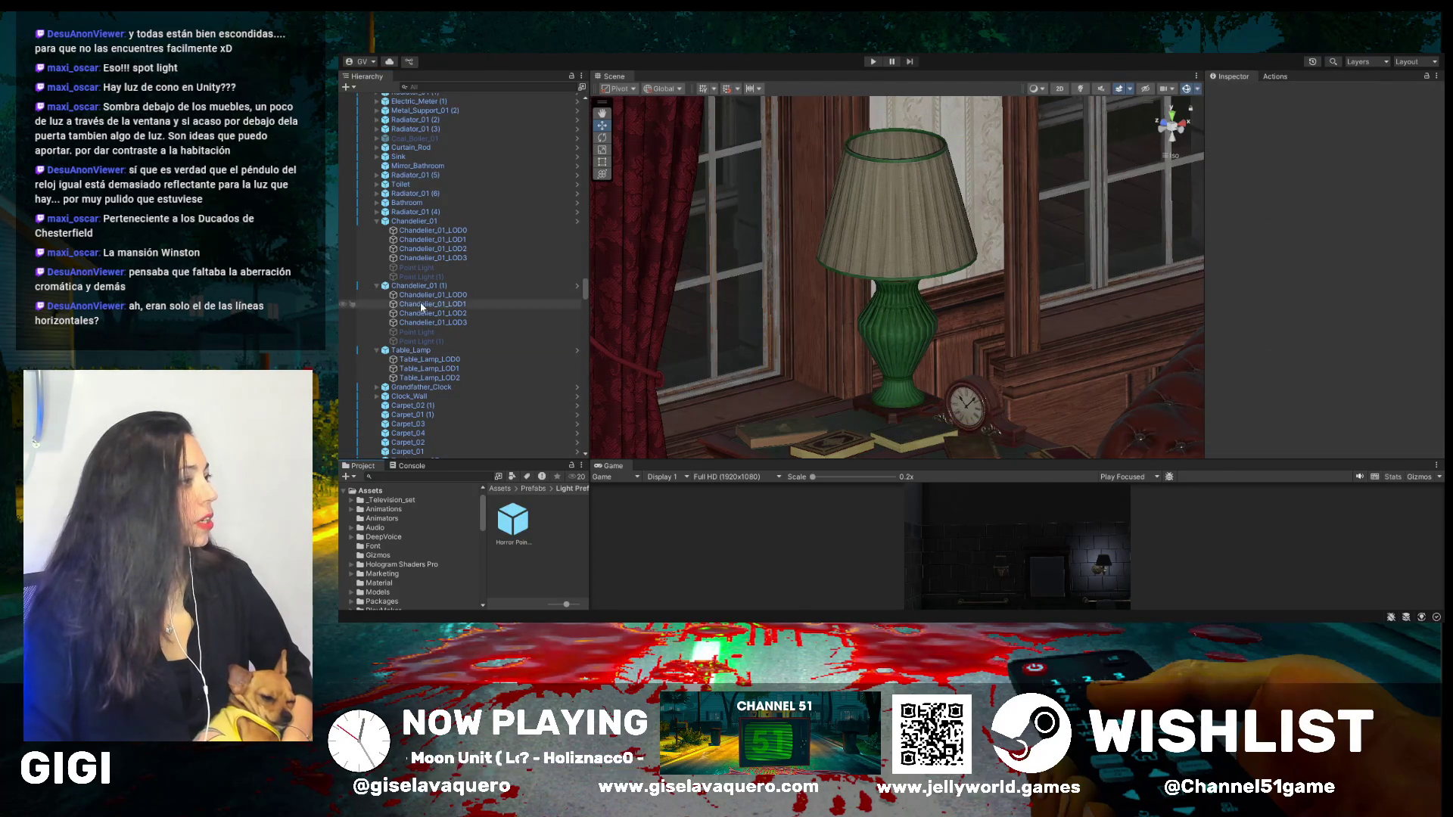
left_click(410, 287)
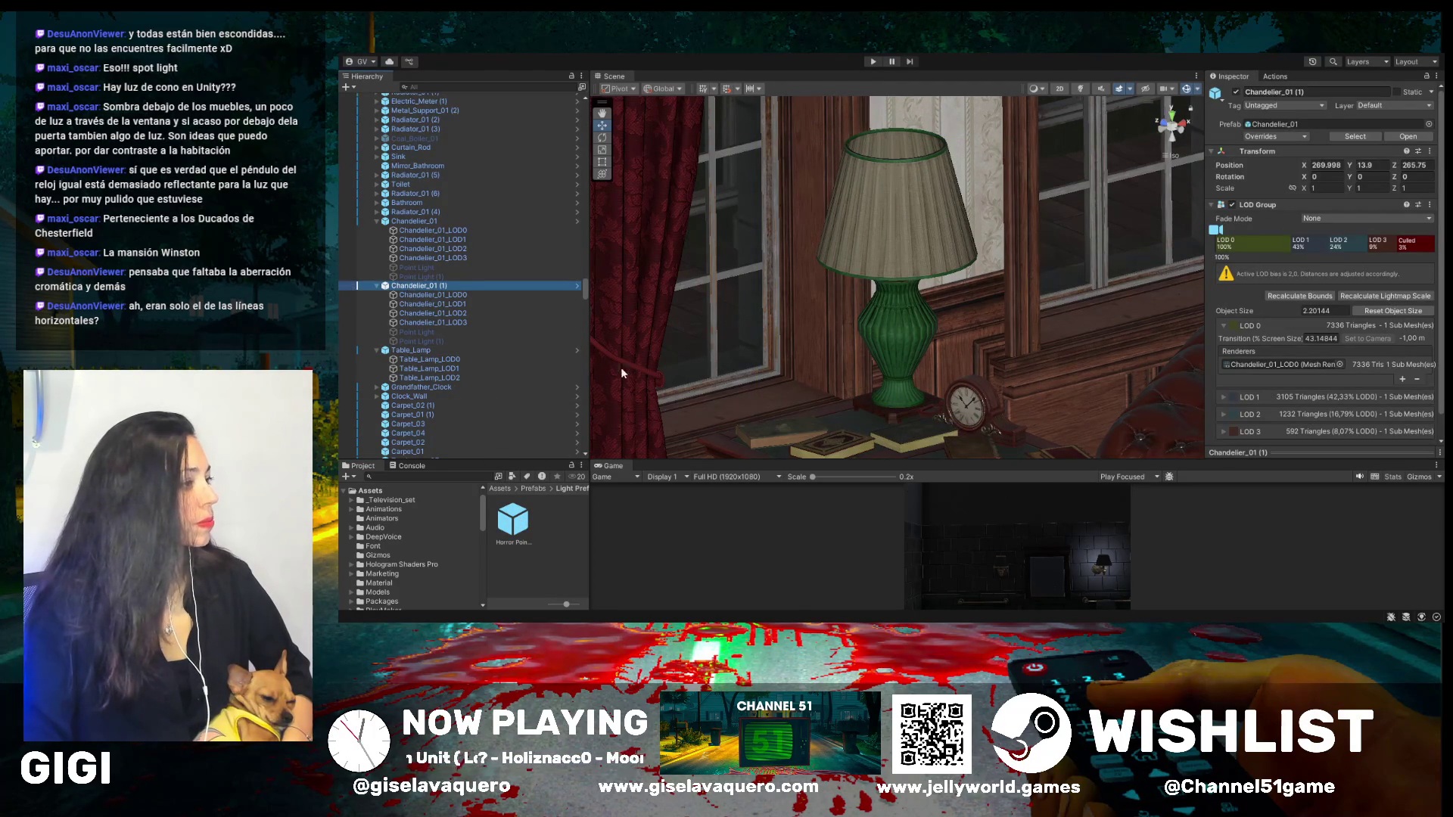
left_click(893, 242)
left_click(408, 352)
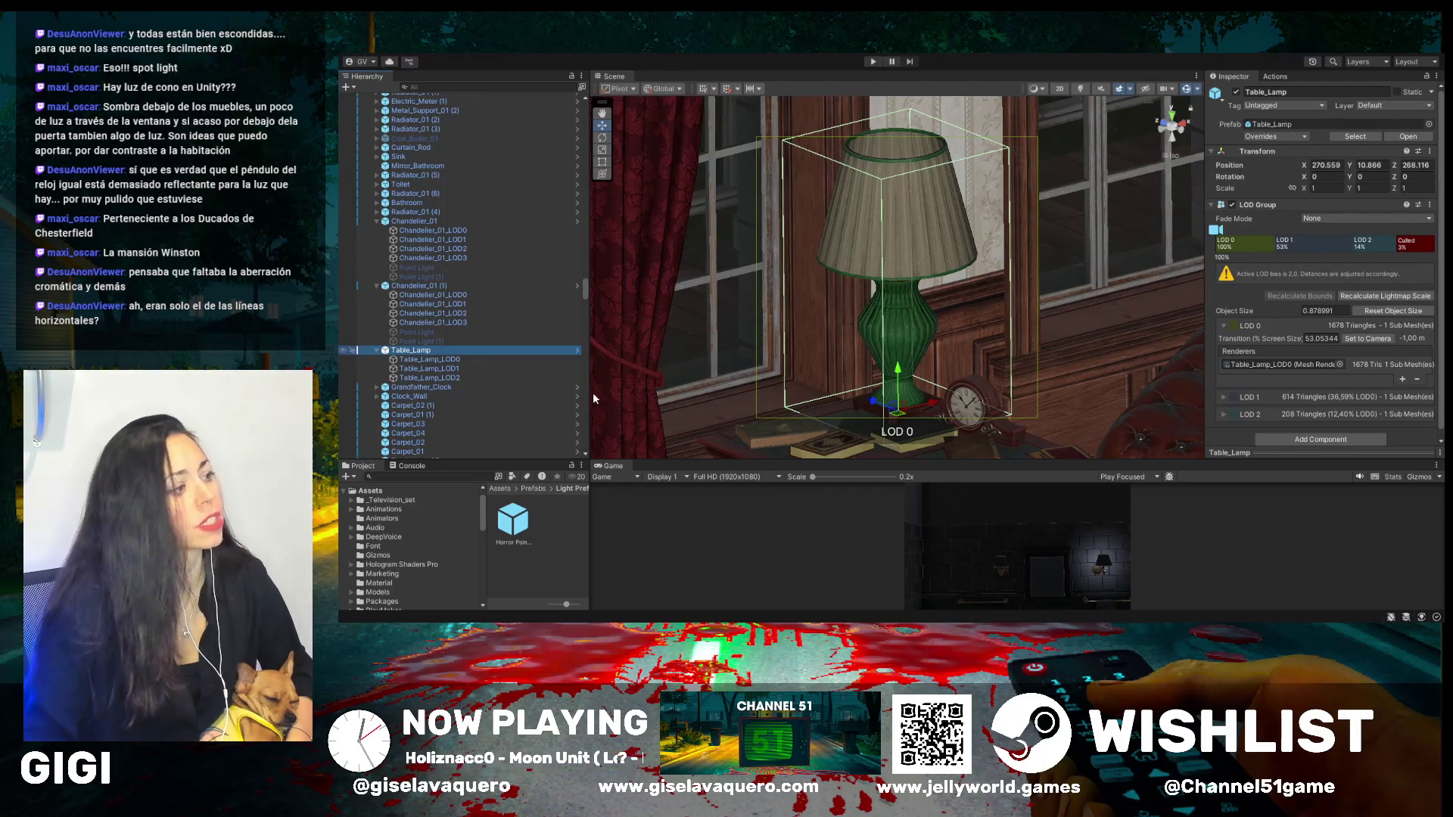
key("ctrl+shift+v")
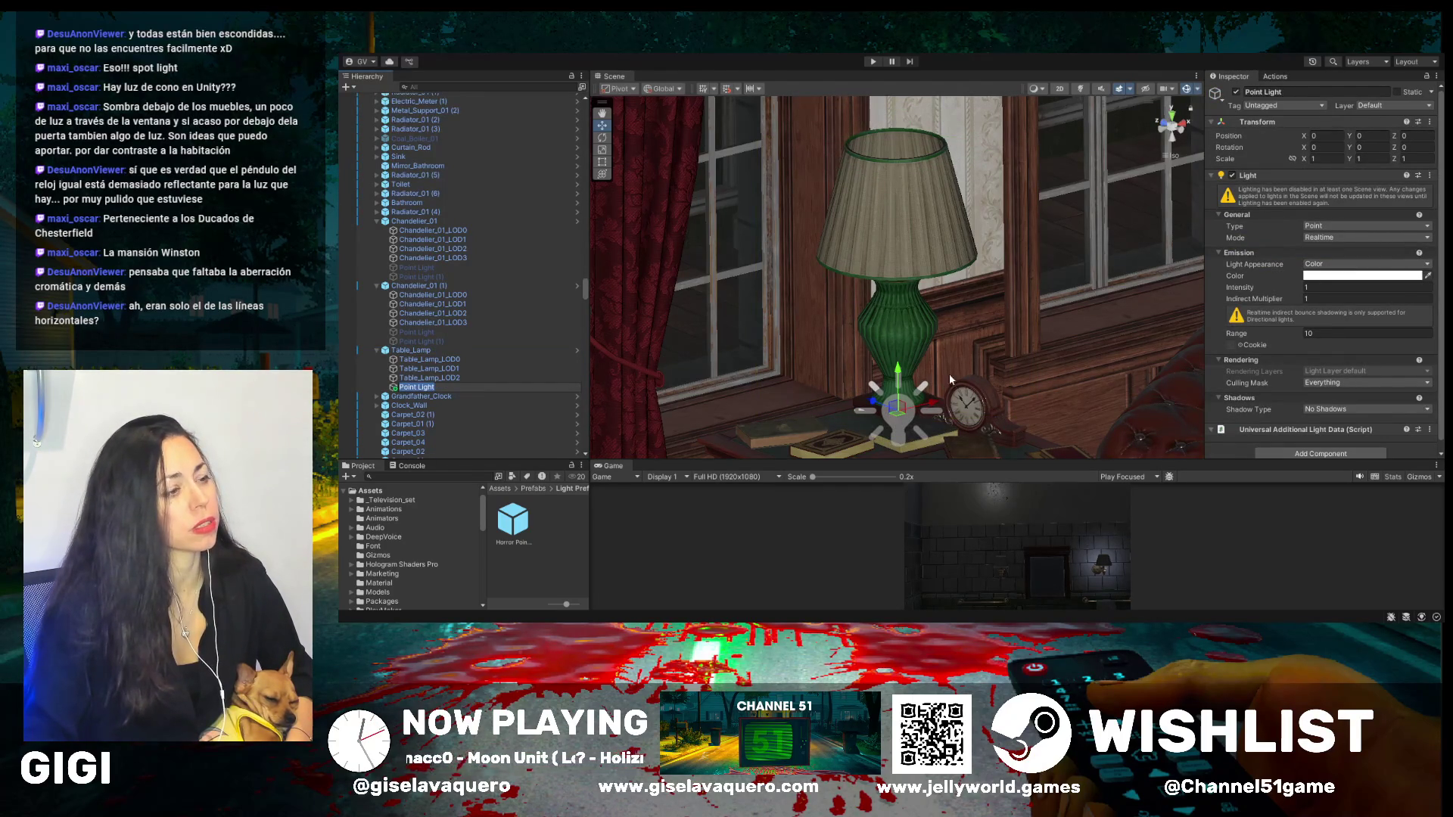
- Raise the table lamp's new Point Light into the shade at local Y 0.619
left_click_drag(897, 372, 871, 206)
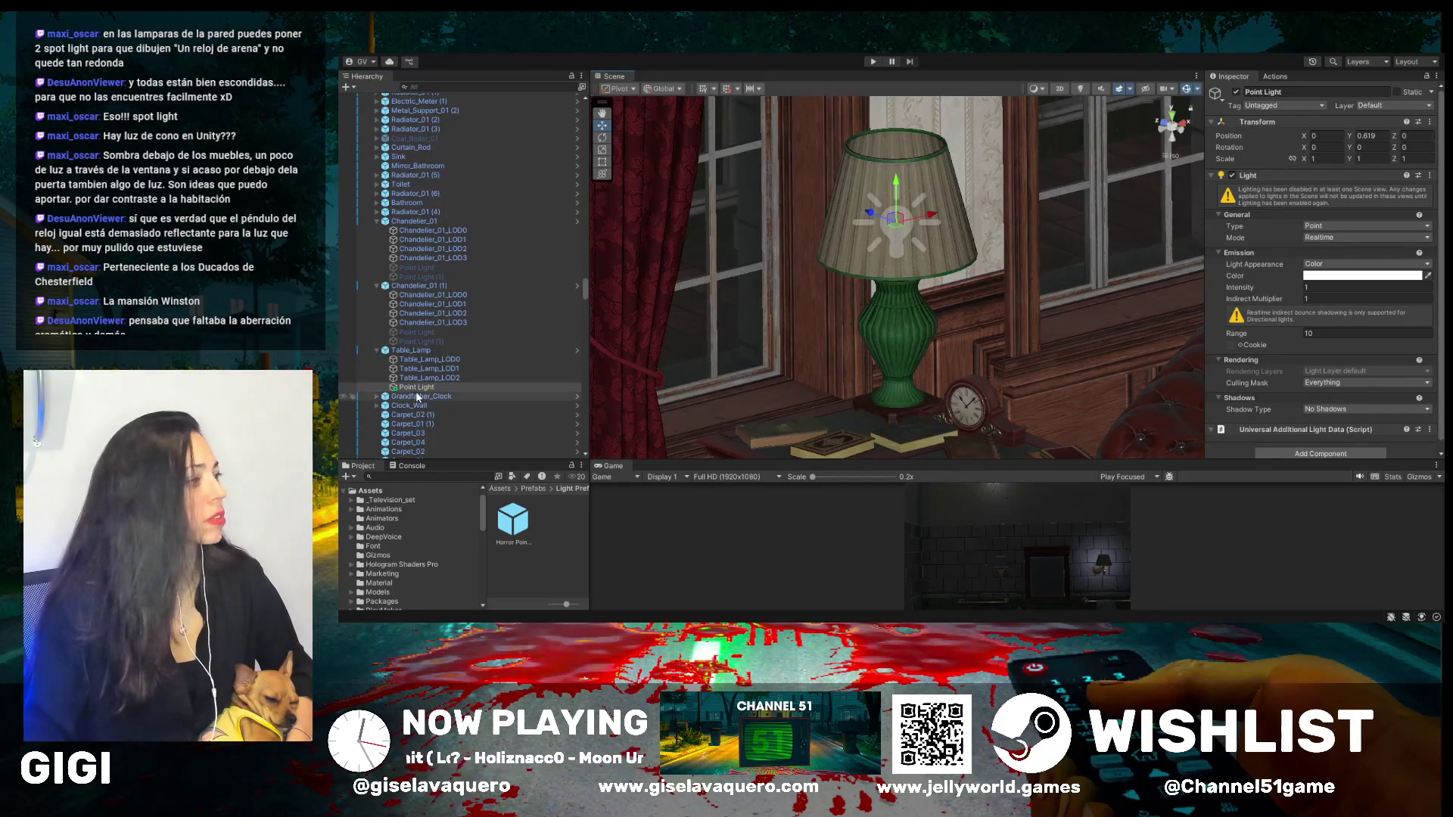
scroll(958, 338, "down", 3)
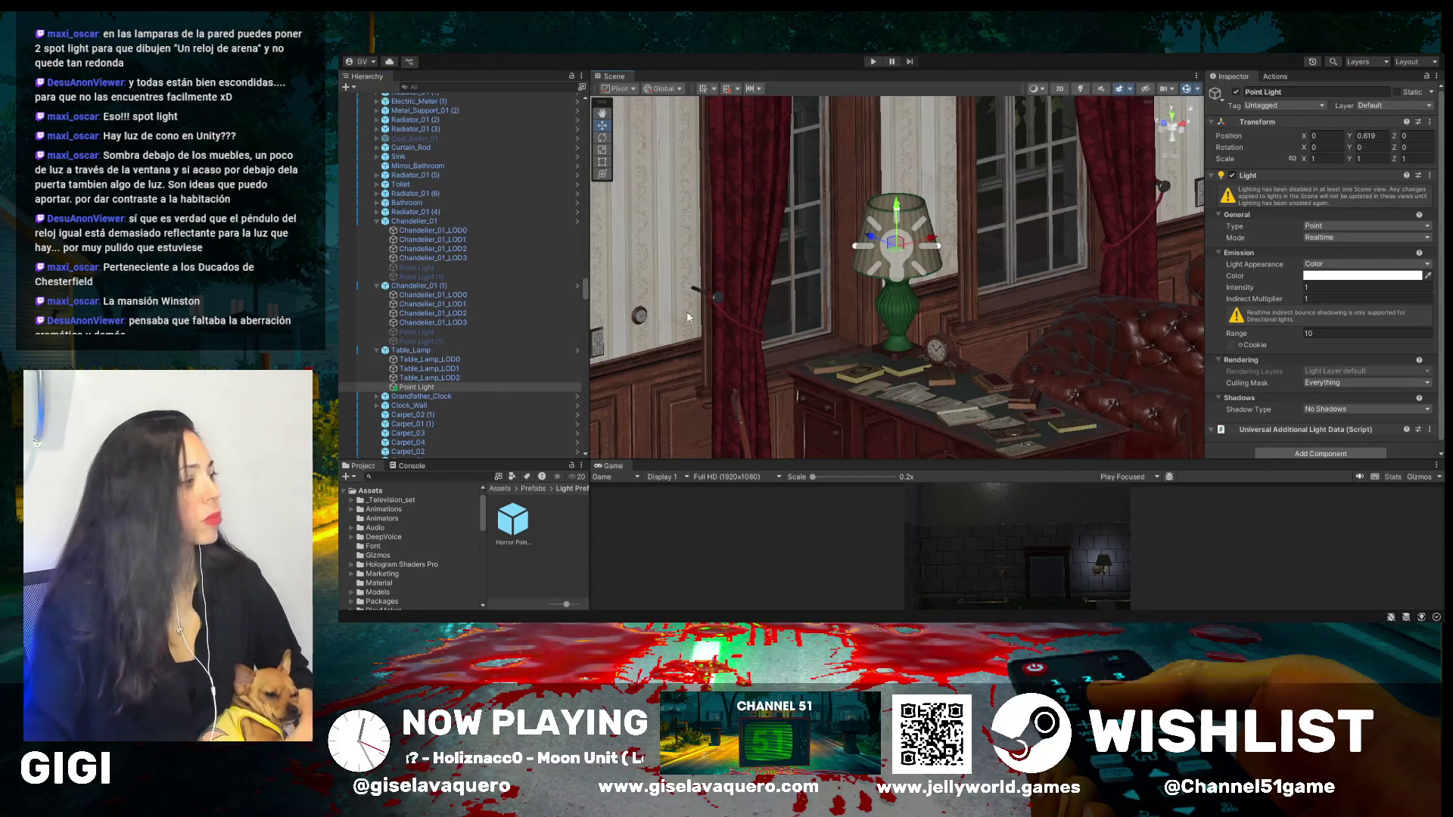
scroll(451, 385, "down", 5)
scroll(765, 379, "down", 8)
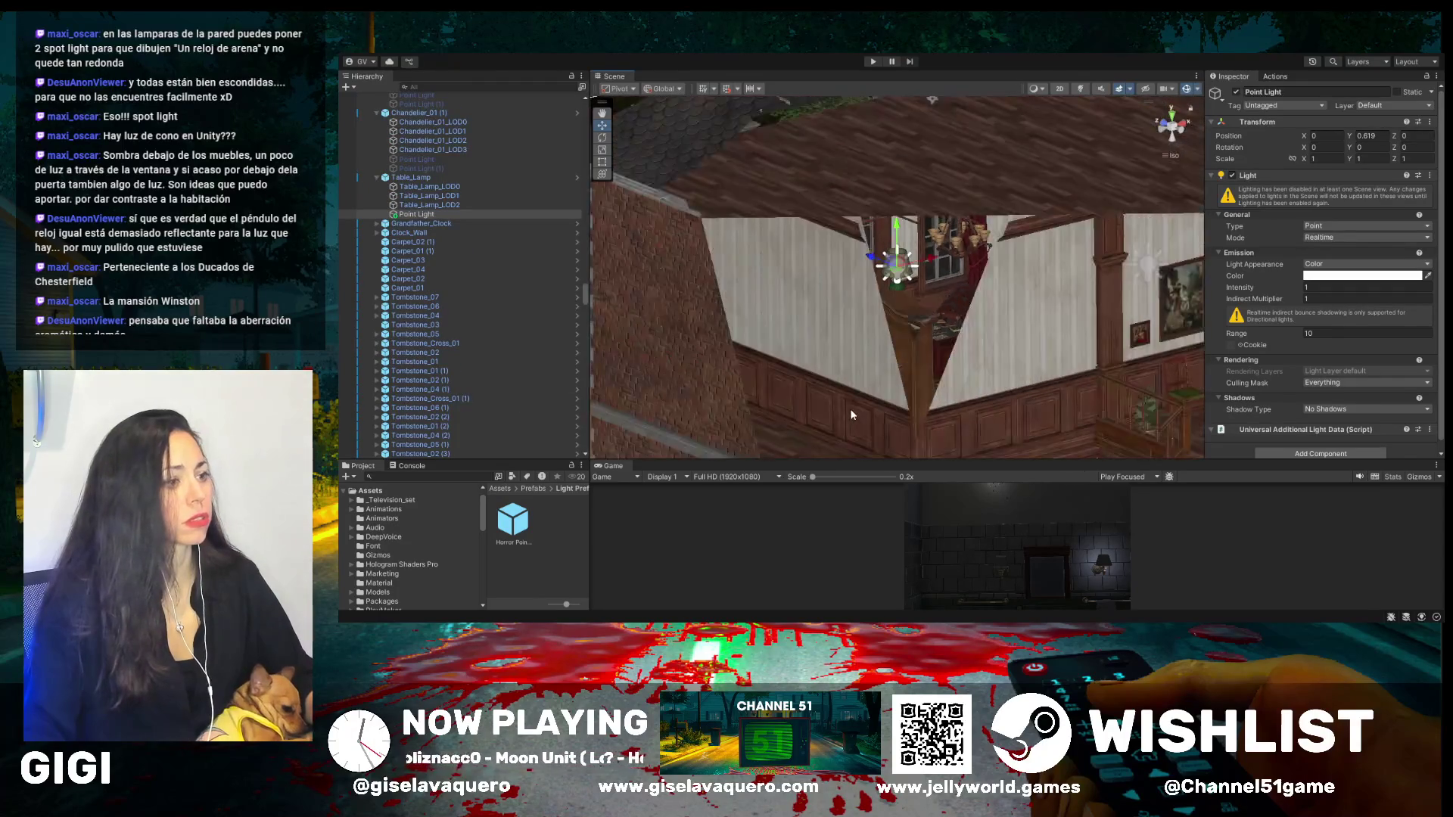
scroll(851, 409, "down", 10)
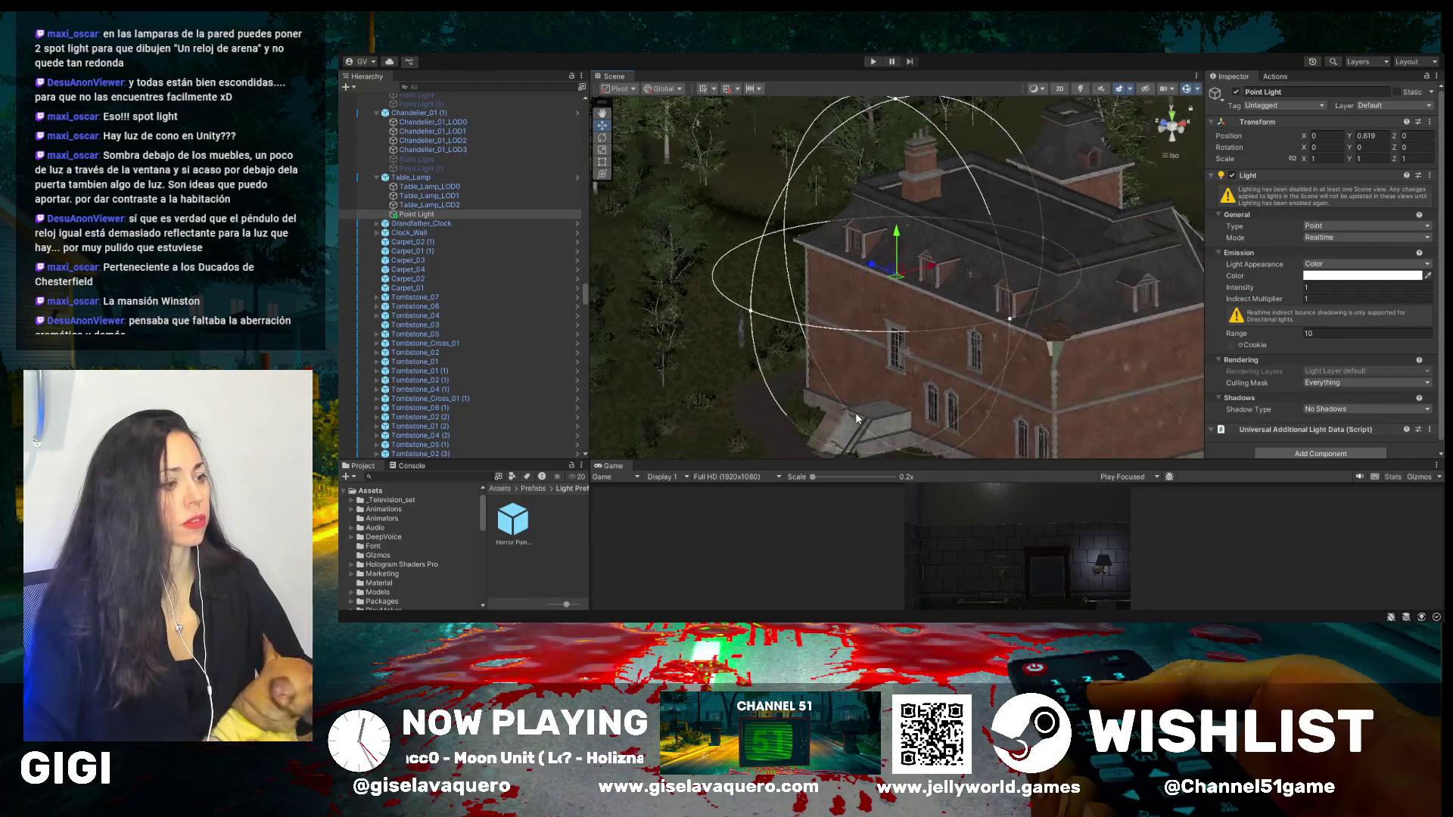
scroll(855, 411, "up", 5)
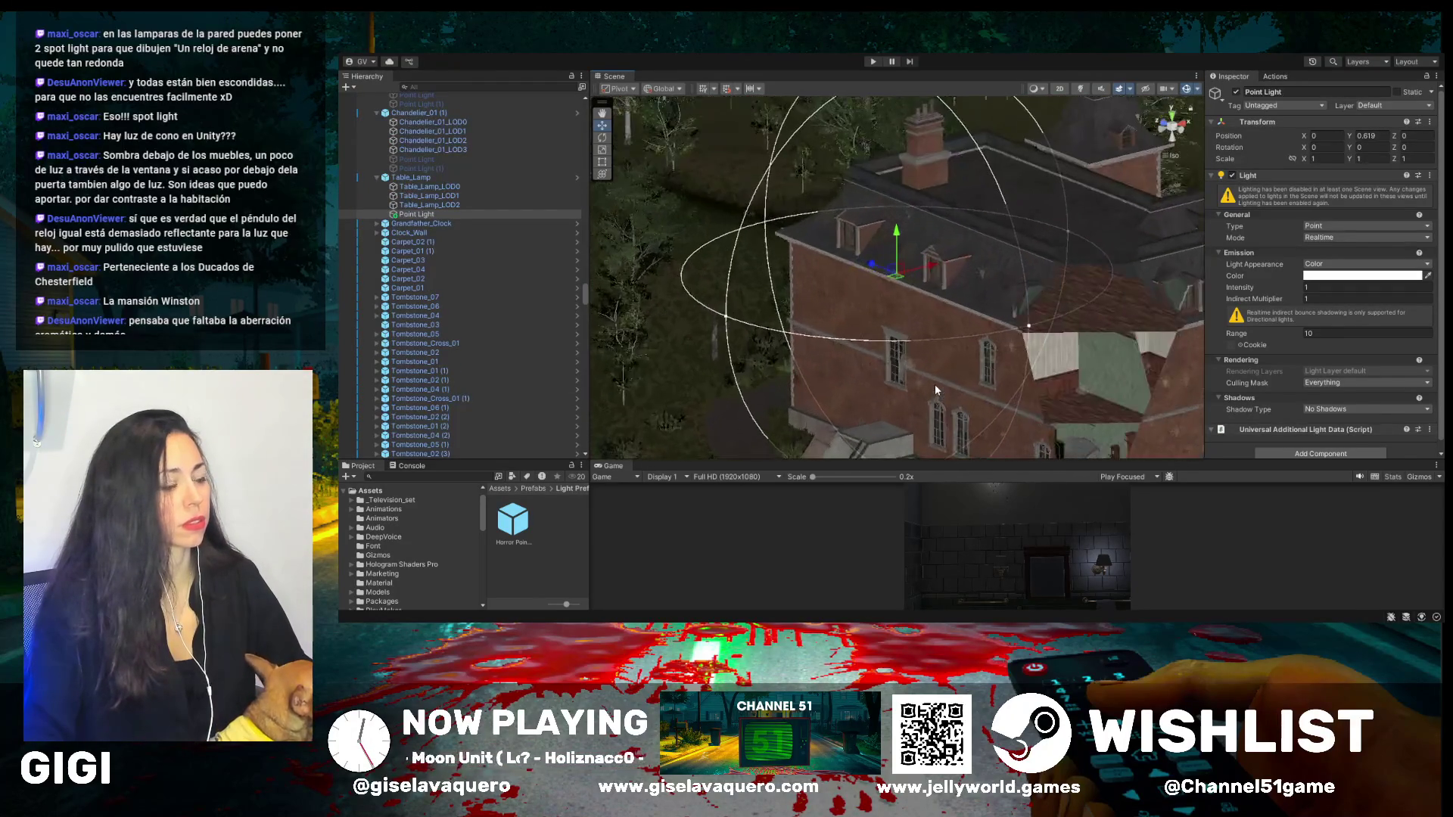
scroll(975, 380, "down", 3)
scroll(975, 380, "up", 4)
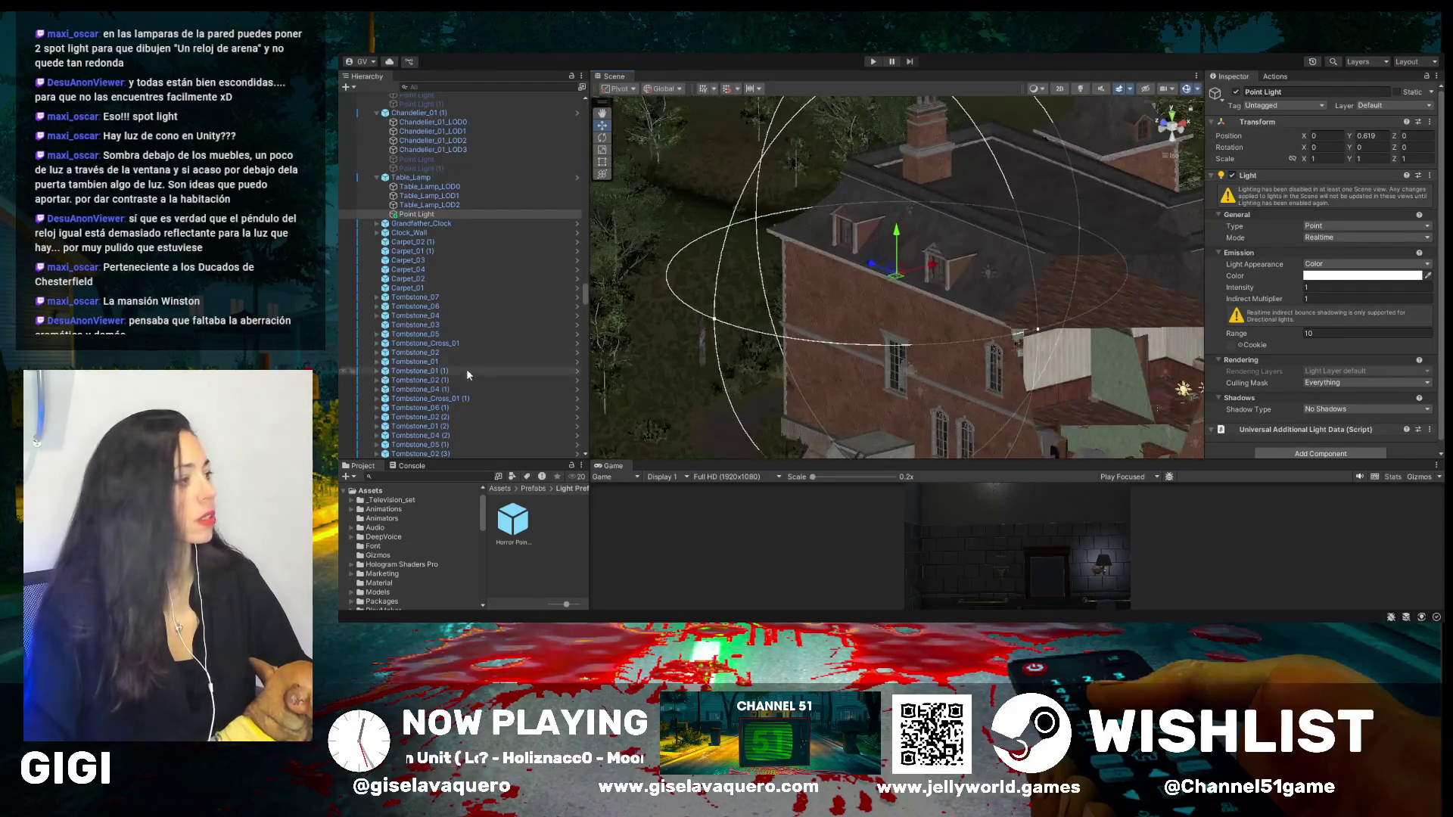
left_click(447, 86)
- Find and frame PlayerCore_Ambrosio with a Hierarchy search for 'ambro', then clear the filter
type("ambro")
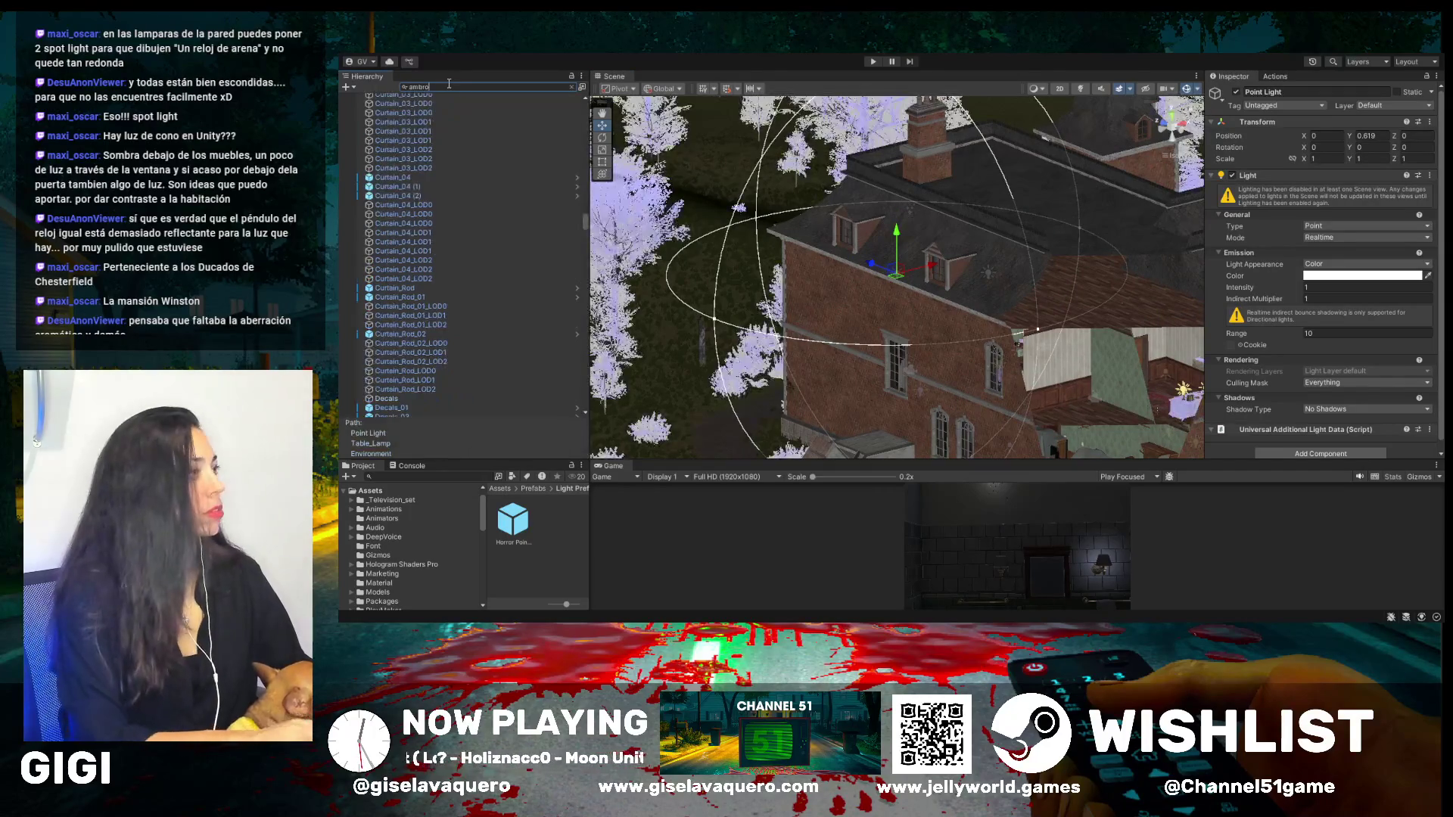
left_click(424, 116)
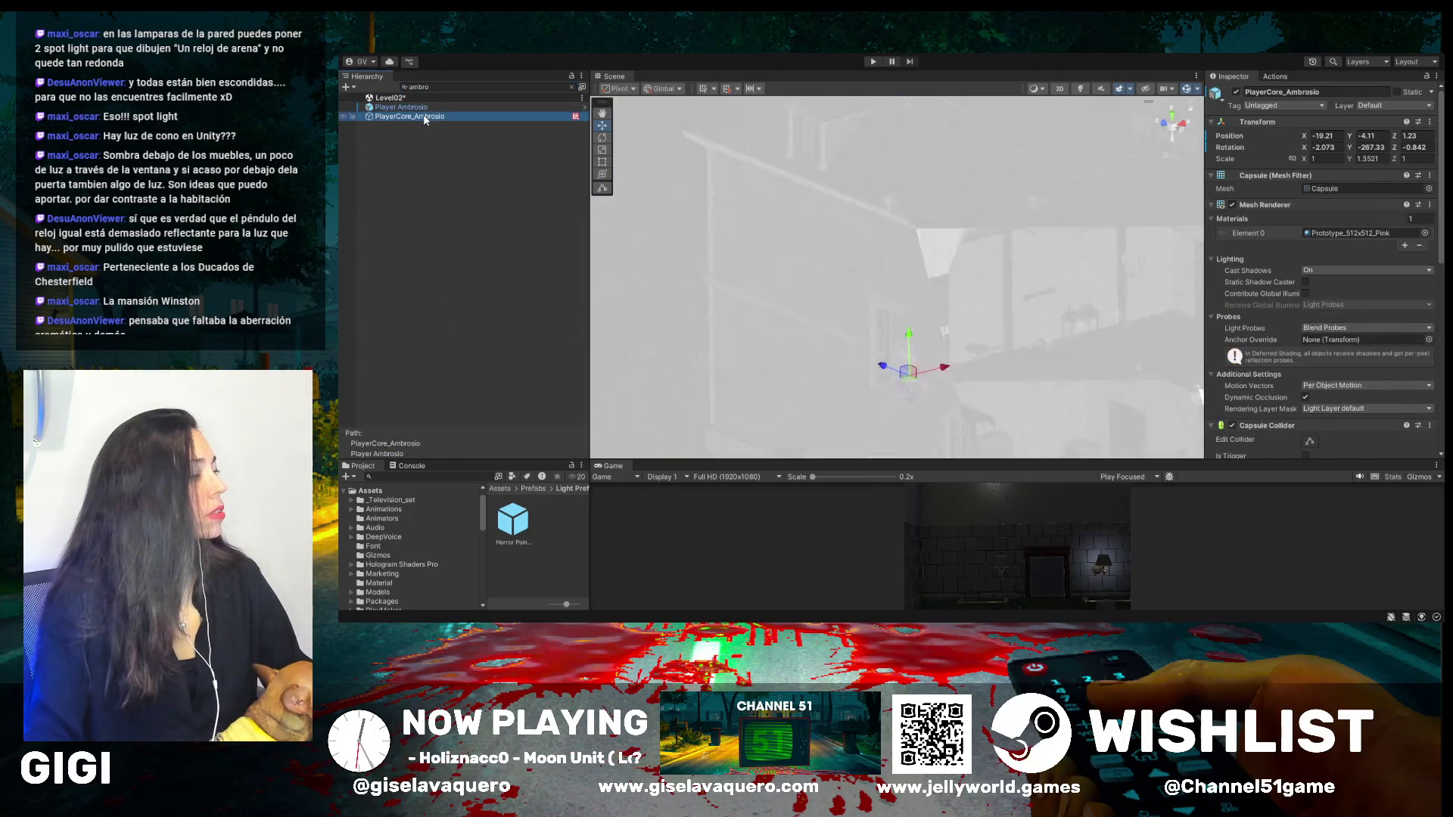
double_click(424, 116)
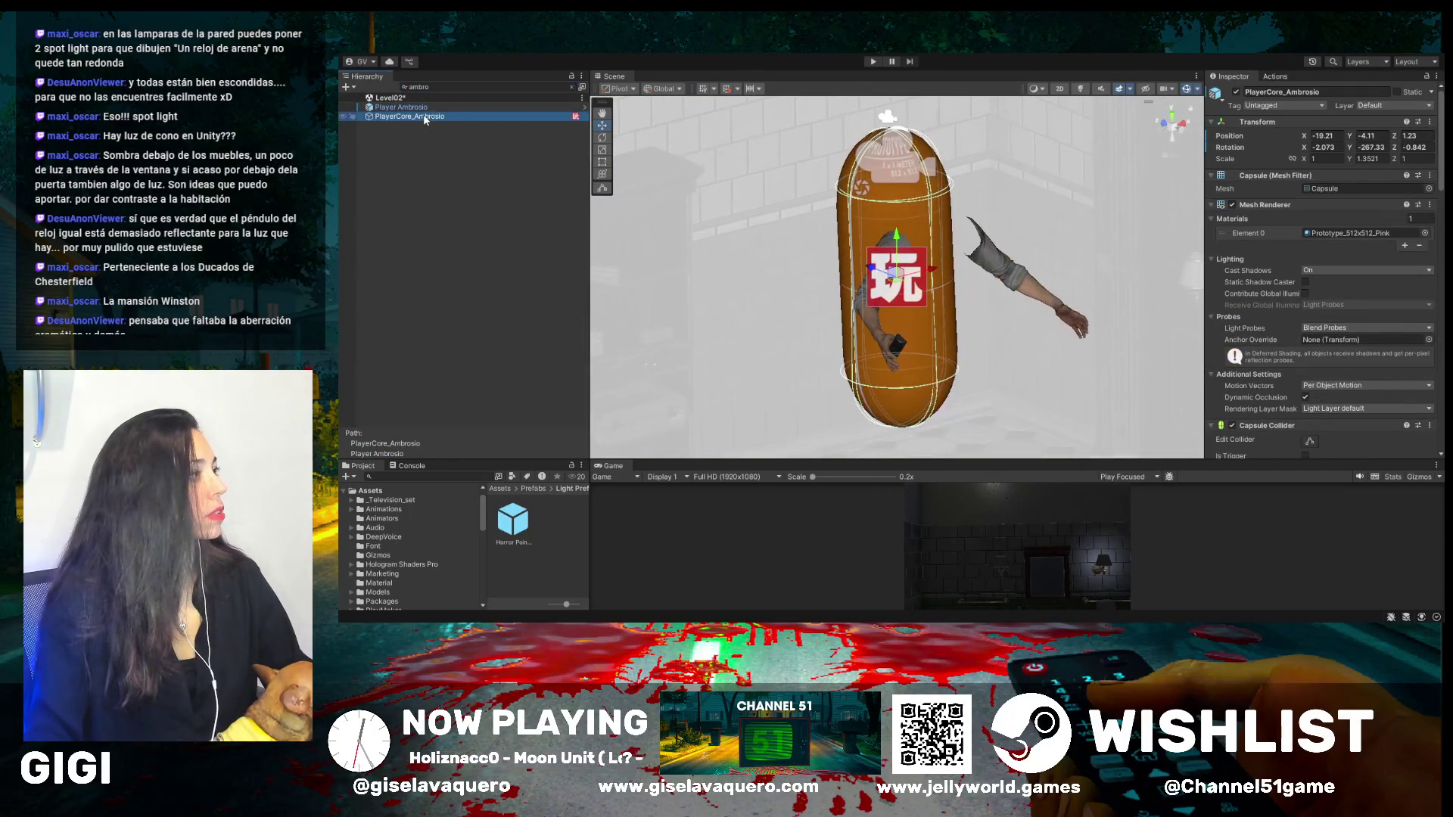
left_click(573, 87)
- Place the player capsule beside the lamp at -21.43, 2.07, 1.37, turned toward the lamp
left_click_drag(762, 327, 900, 365)
key("ctrl+z")
mouse_move(598, 250)
left_mouse_down()
mouse_move(651, 261)
mouse_move(462, 334)
mouse_move(381, 283)
mouse_move(375, 248)
left_mouse_up()
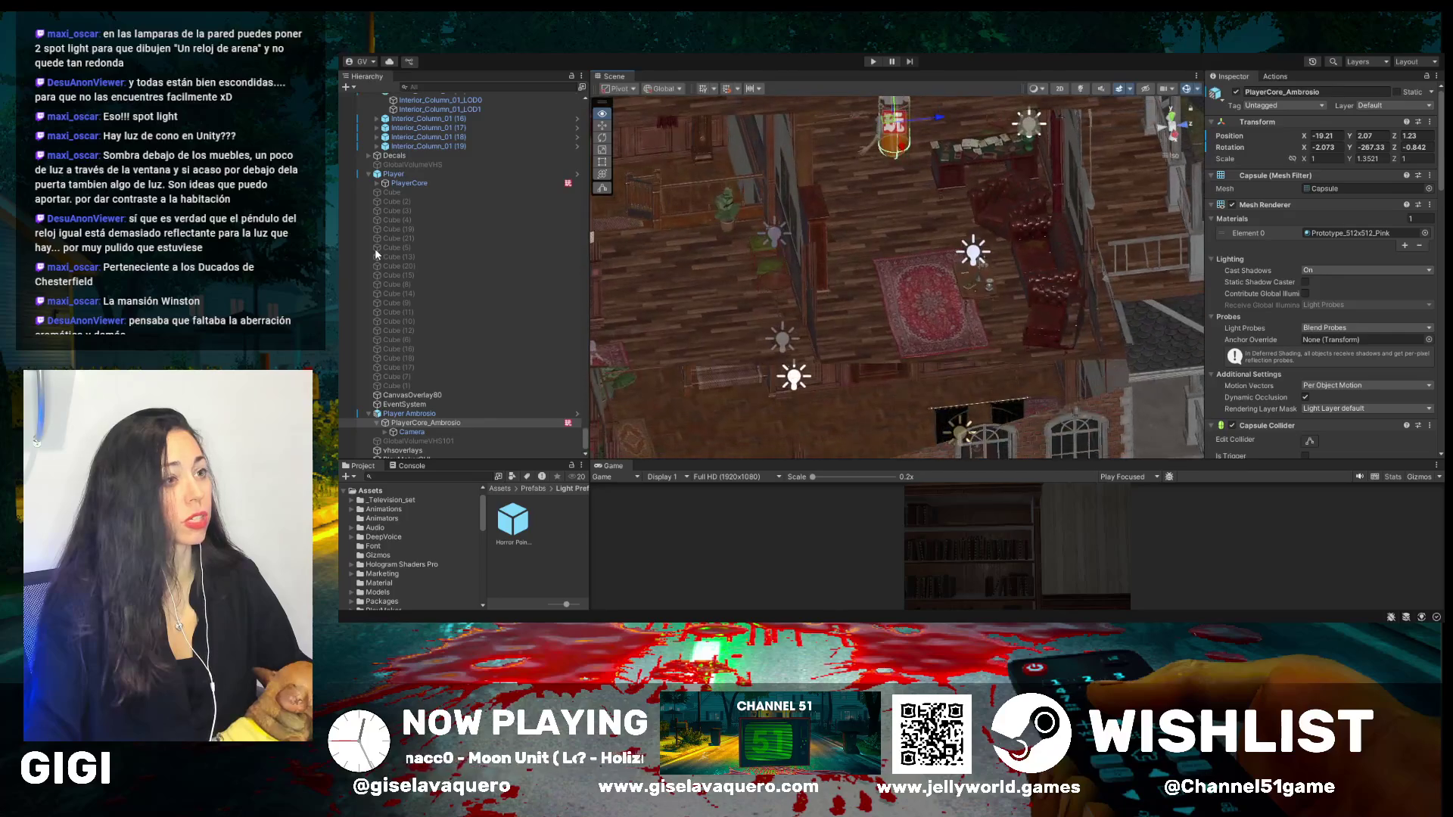
mouse_move(697, 209)
left_mouse_down()
mouse_move(976, 121)
mouse_move(724, 149)
left_mouse_up()
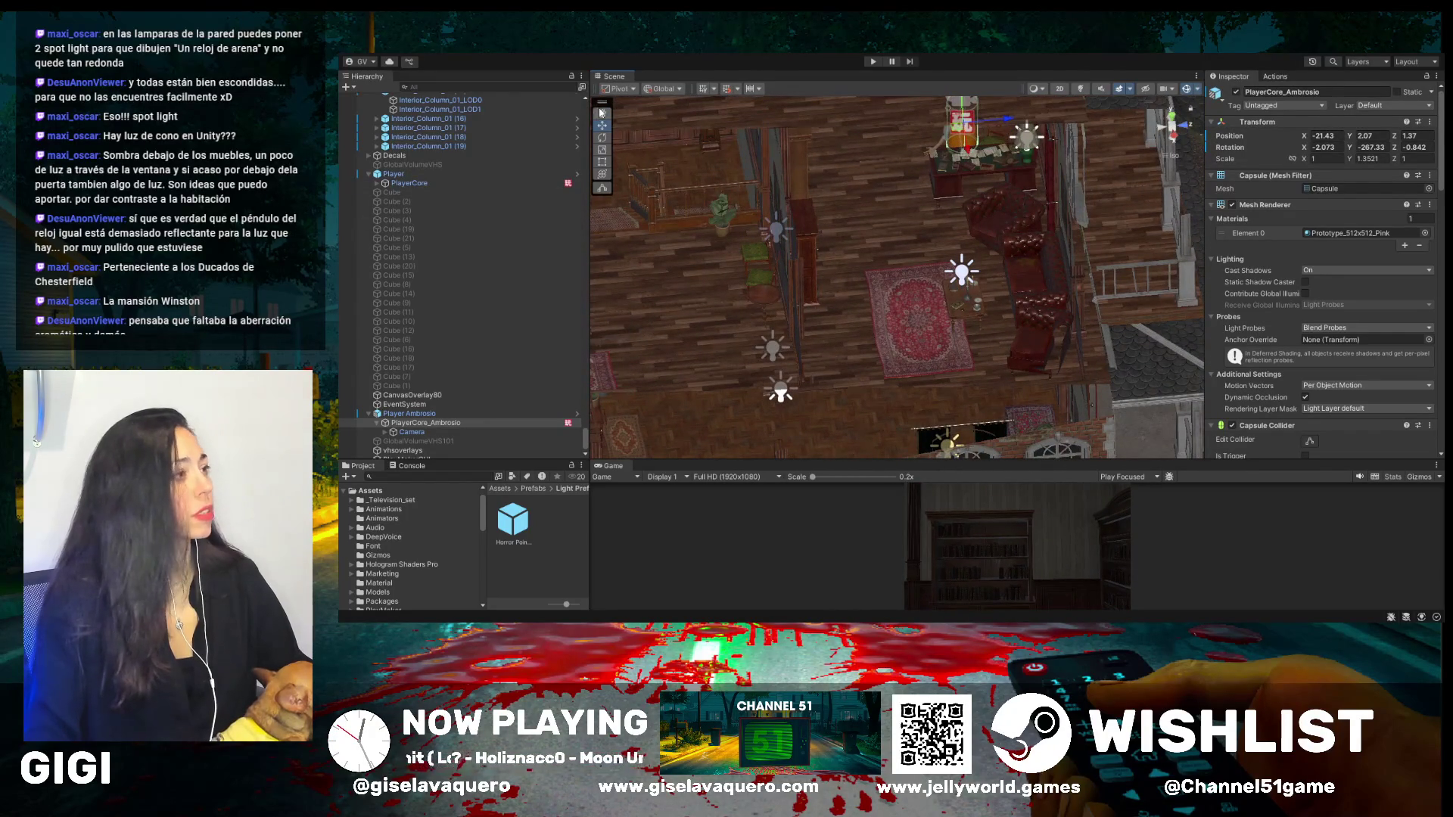
mouse_move(832, 197)
left_mouse_down()
mouse_move(913, 243)
mouse_move(1039, 220)
mouse_move(1141, 223)
left_mouse_up()
left_click(602, 138)
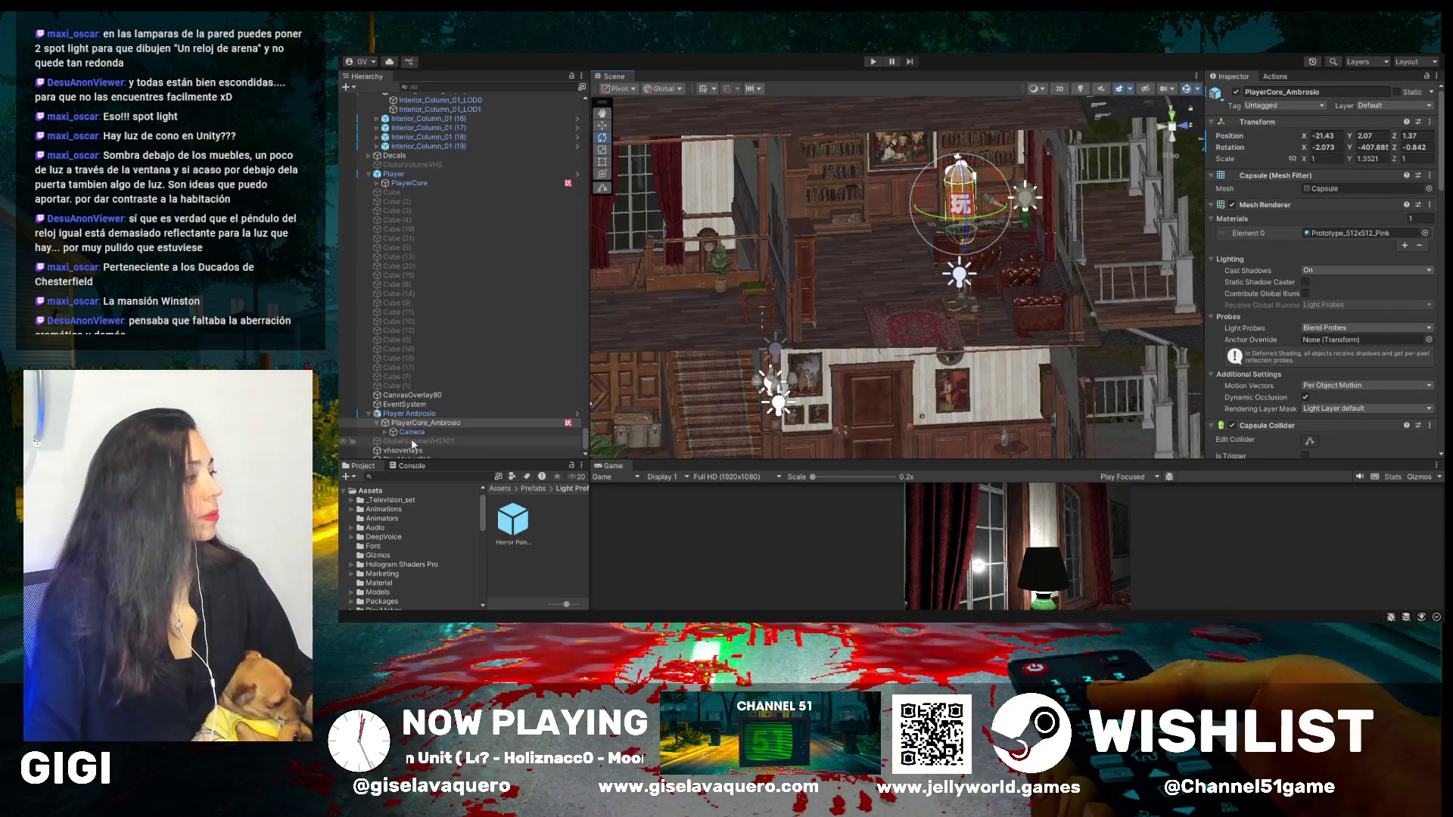
left_click(1026, 198)
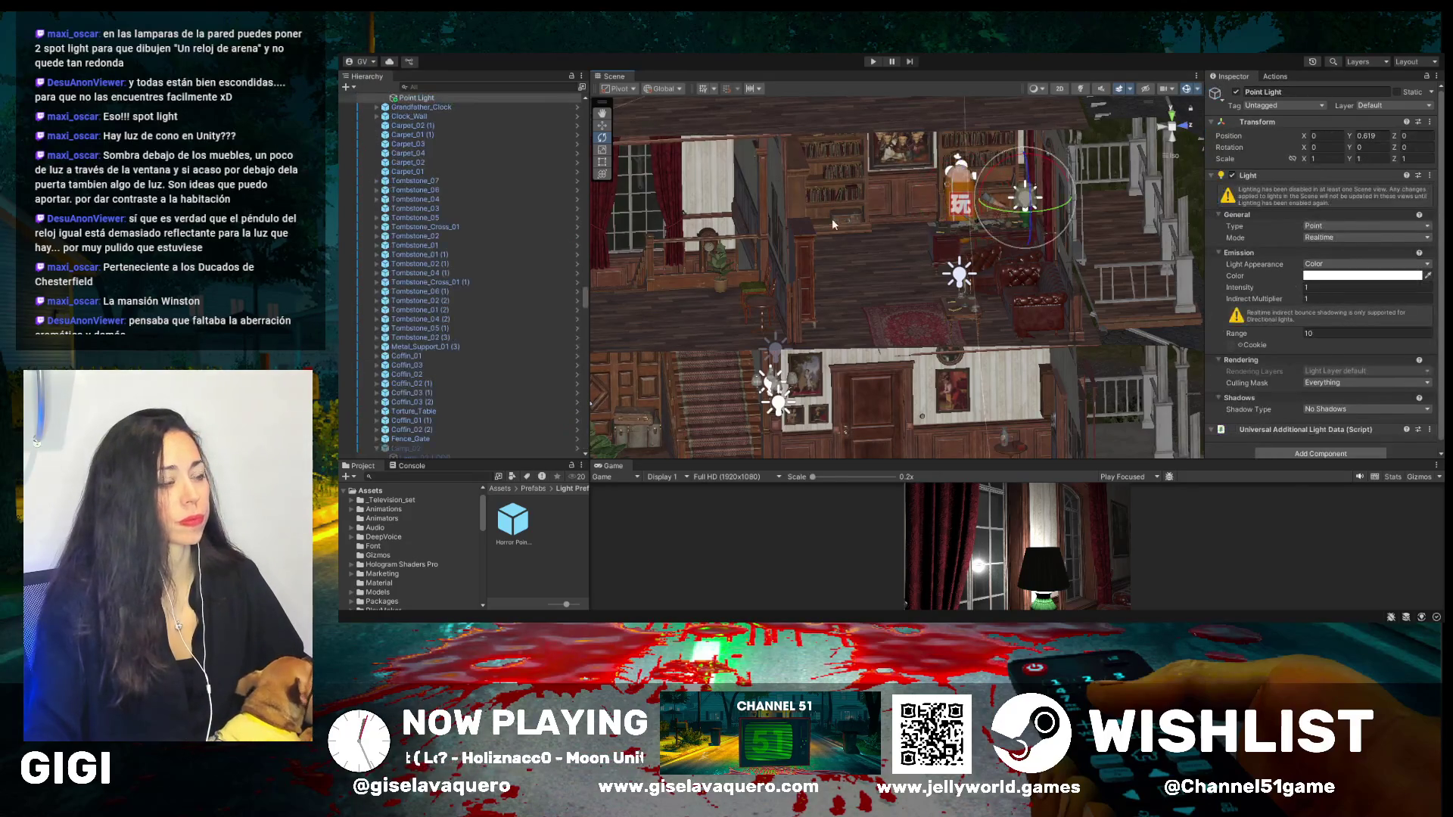
- Nudge the lamp's Point Light to about X -0.003, Y 0.53, then delete it
left_click(602, 114)
scroll(909, 263, "up", 8)
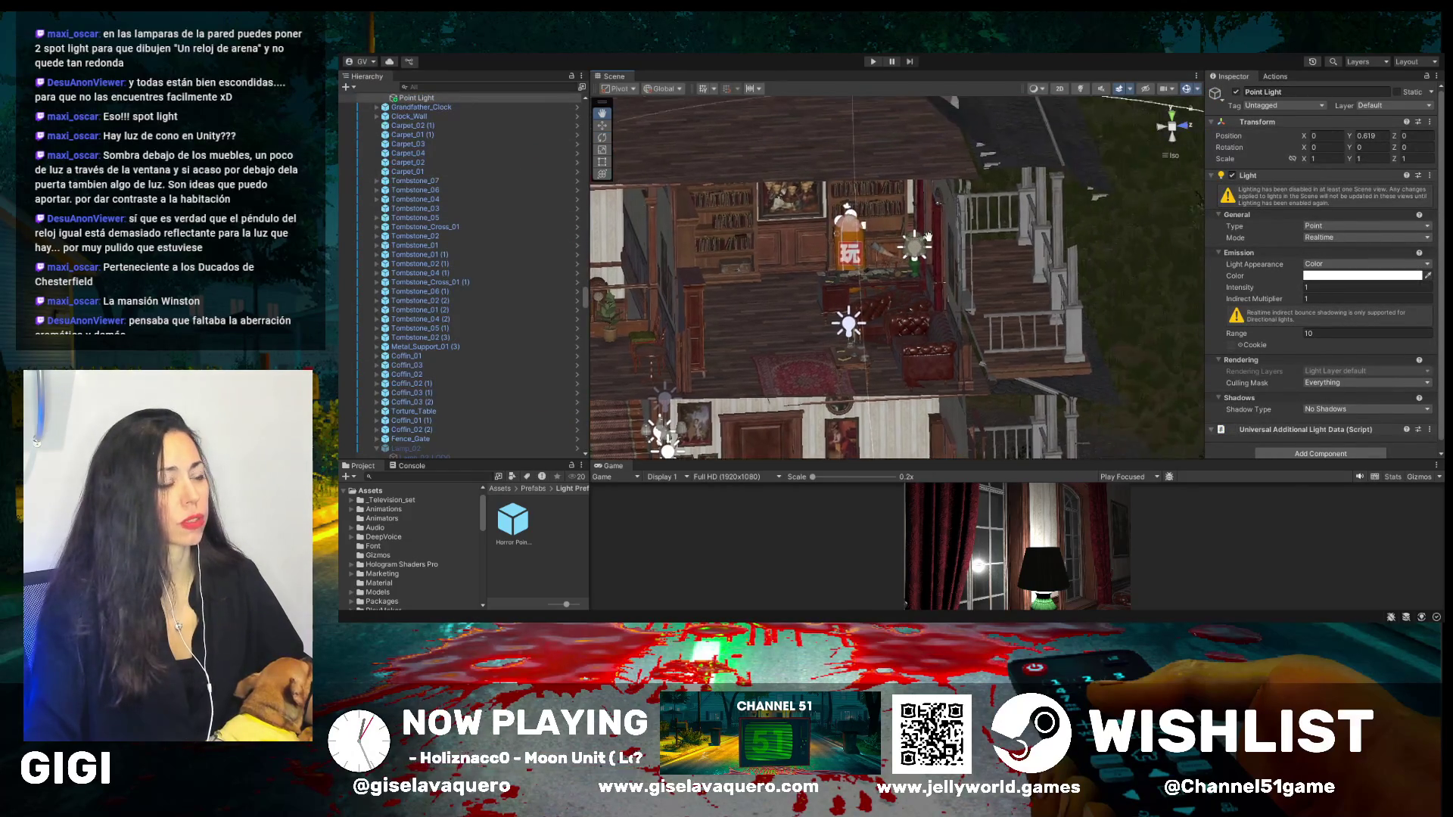
mouse_move(909, 263)
left_mouse_down()
mouse_move(965, 334)
mouse_move(971, 275)
mouse_move(1039, 203)
mouse_move(957, 249)
left_mouse_up()
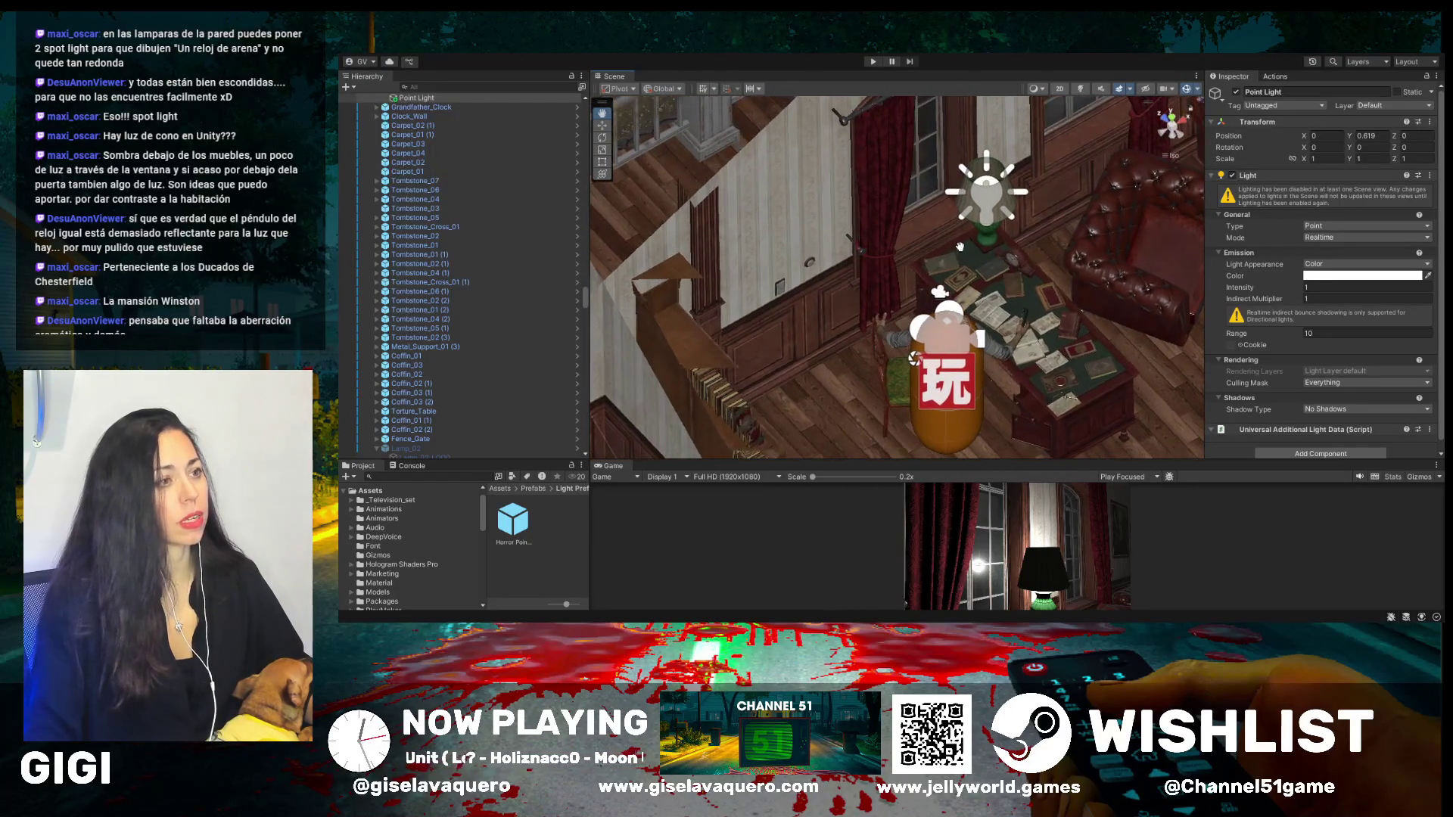
key("w")
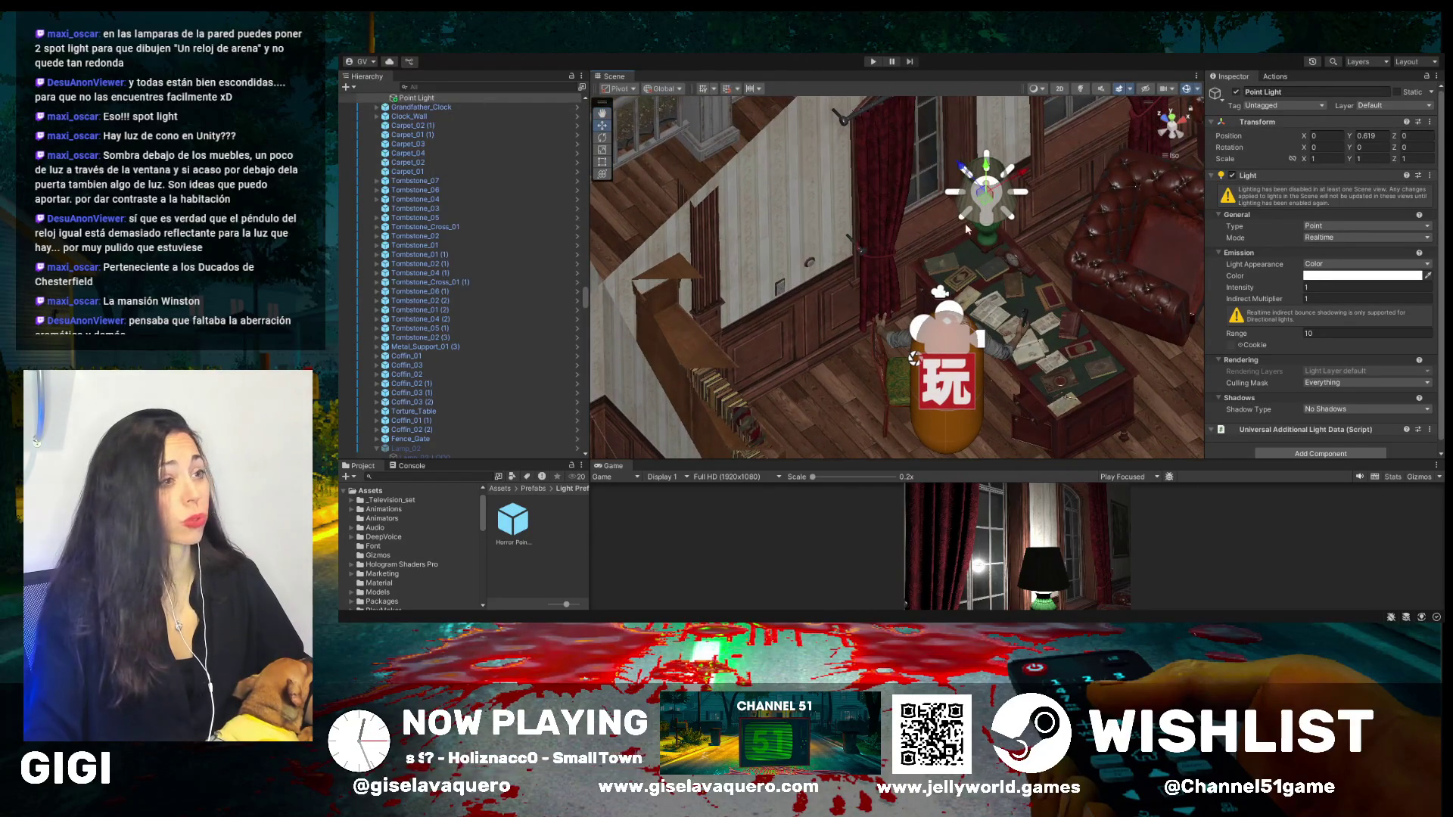
mouse_move(1024, 176)
left_mouse_down()
mouse_move(1128, 184)
mouse_move(1053, 227)
mouse_move(1029, 303)
mouse_move(1024, 154)
mouse_move(984, 148)
mouse_move(981, 181)
mouse_move(981, 161)
left_mouse_up()
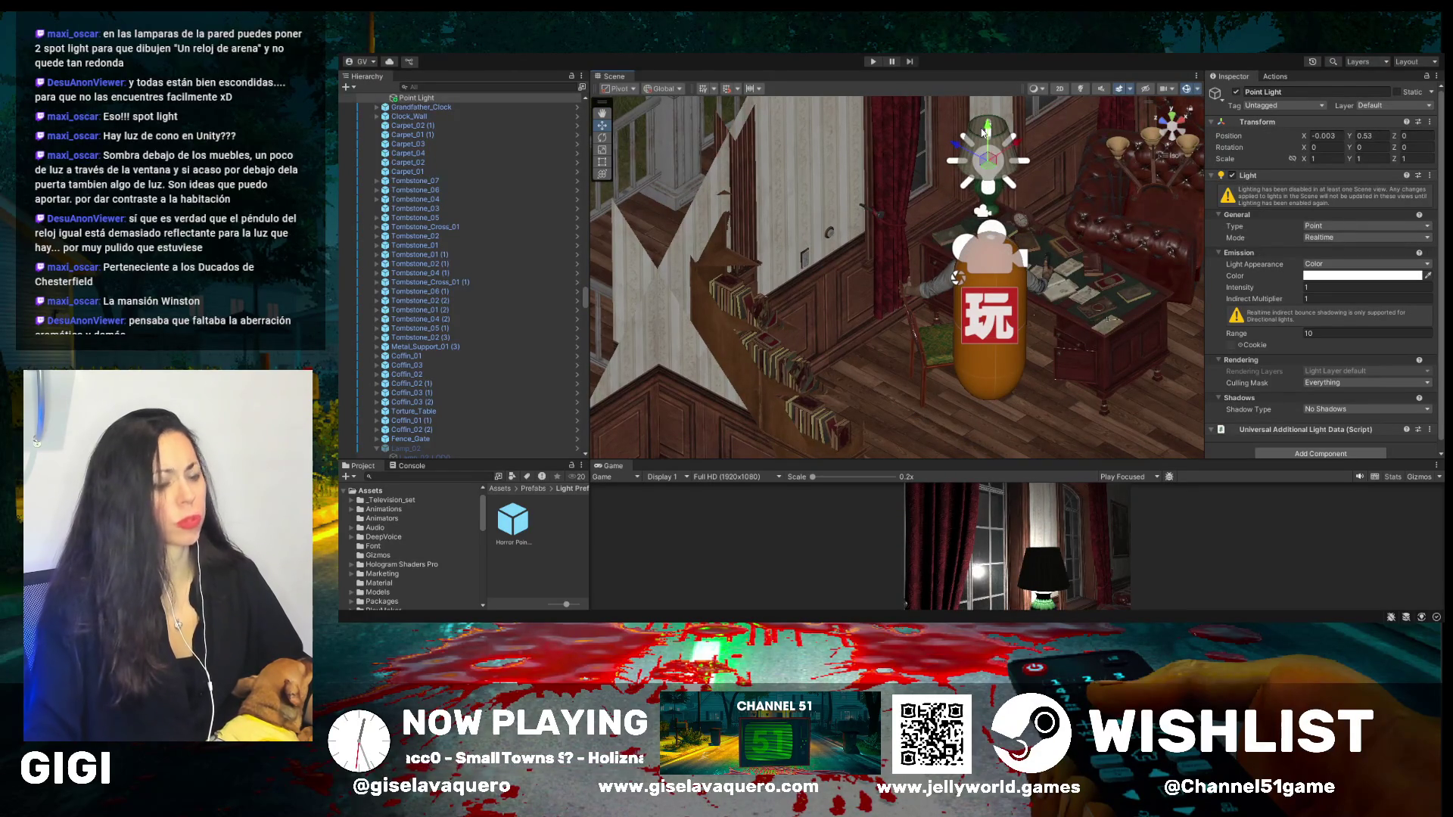
key("Delete")
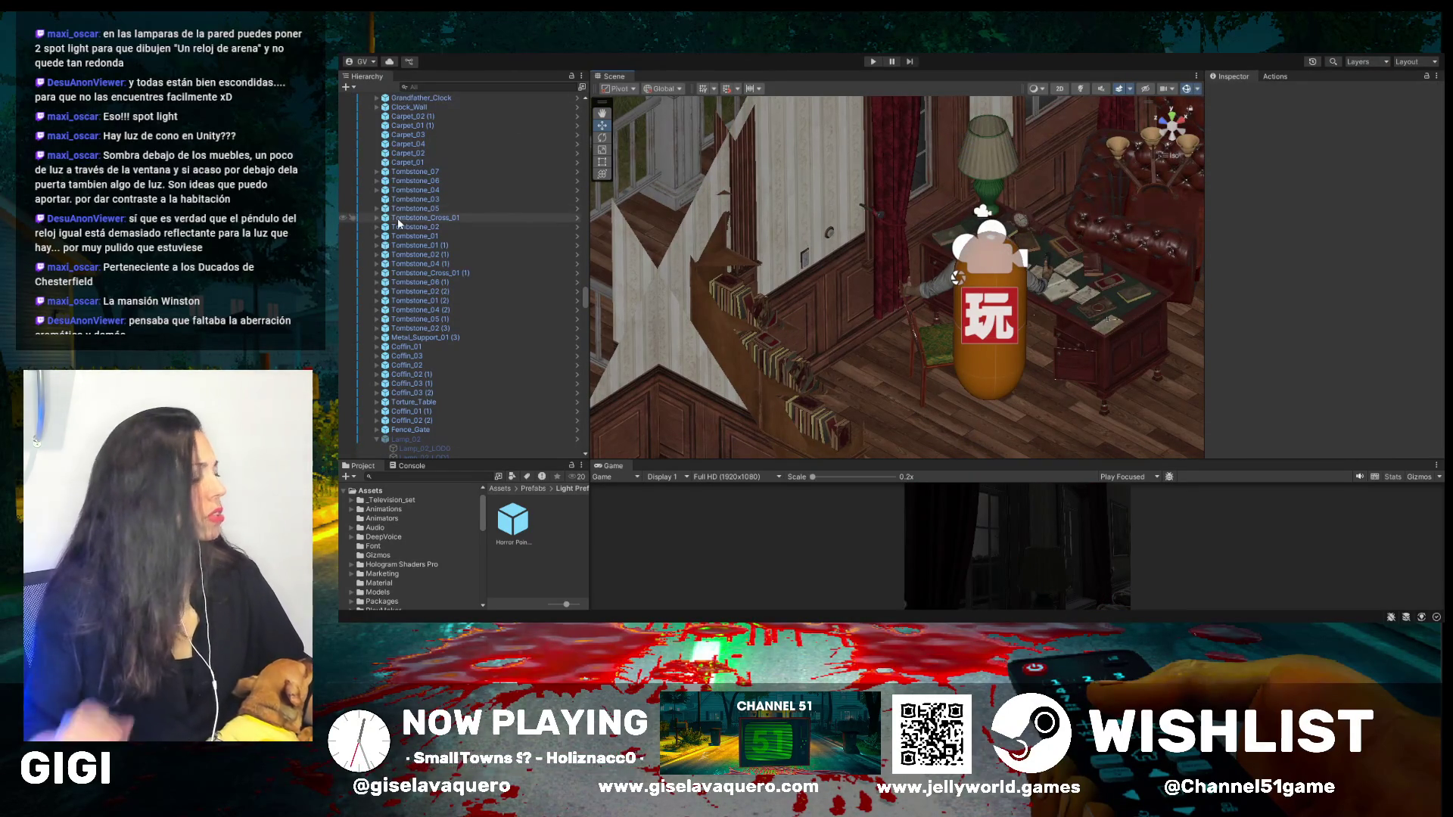
- Add a Spot Light as a child of Table_Lamp
left_click(979, 155)
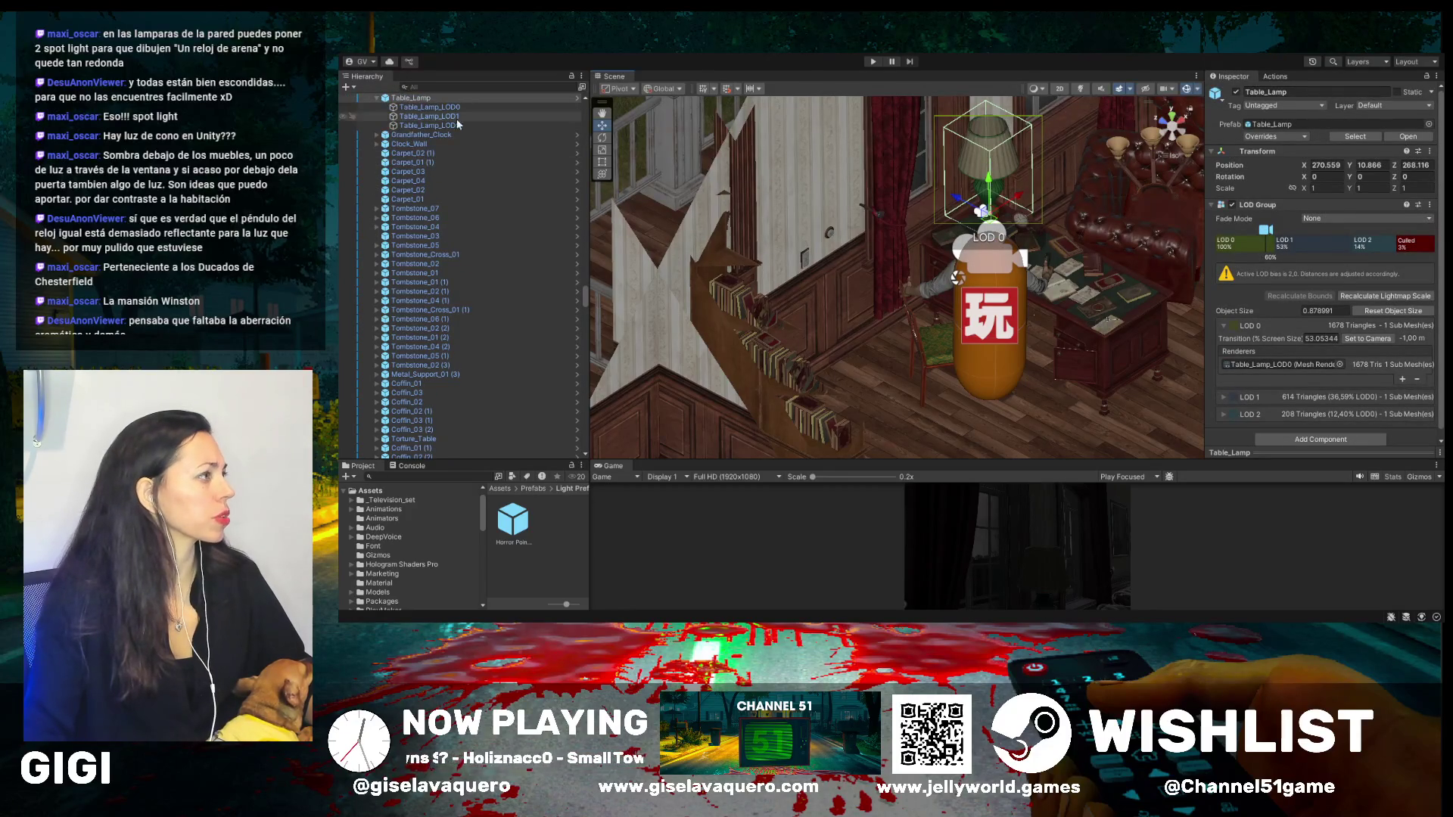
left_click(420, 98)
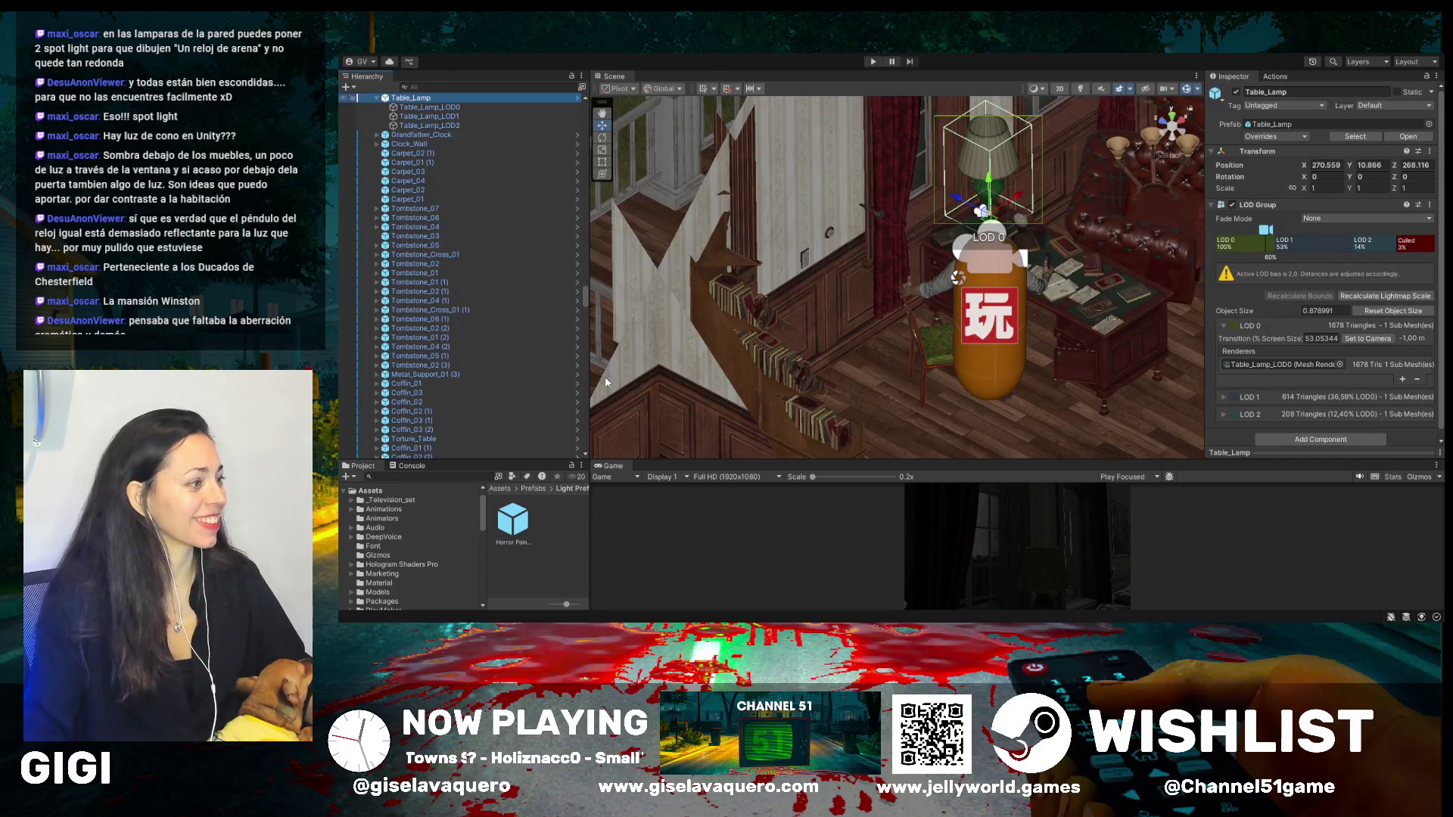
key("ctrl+shift+v")
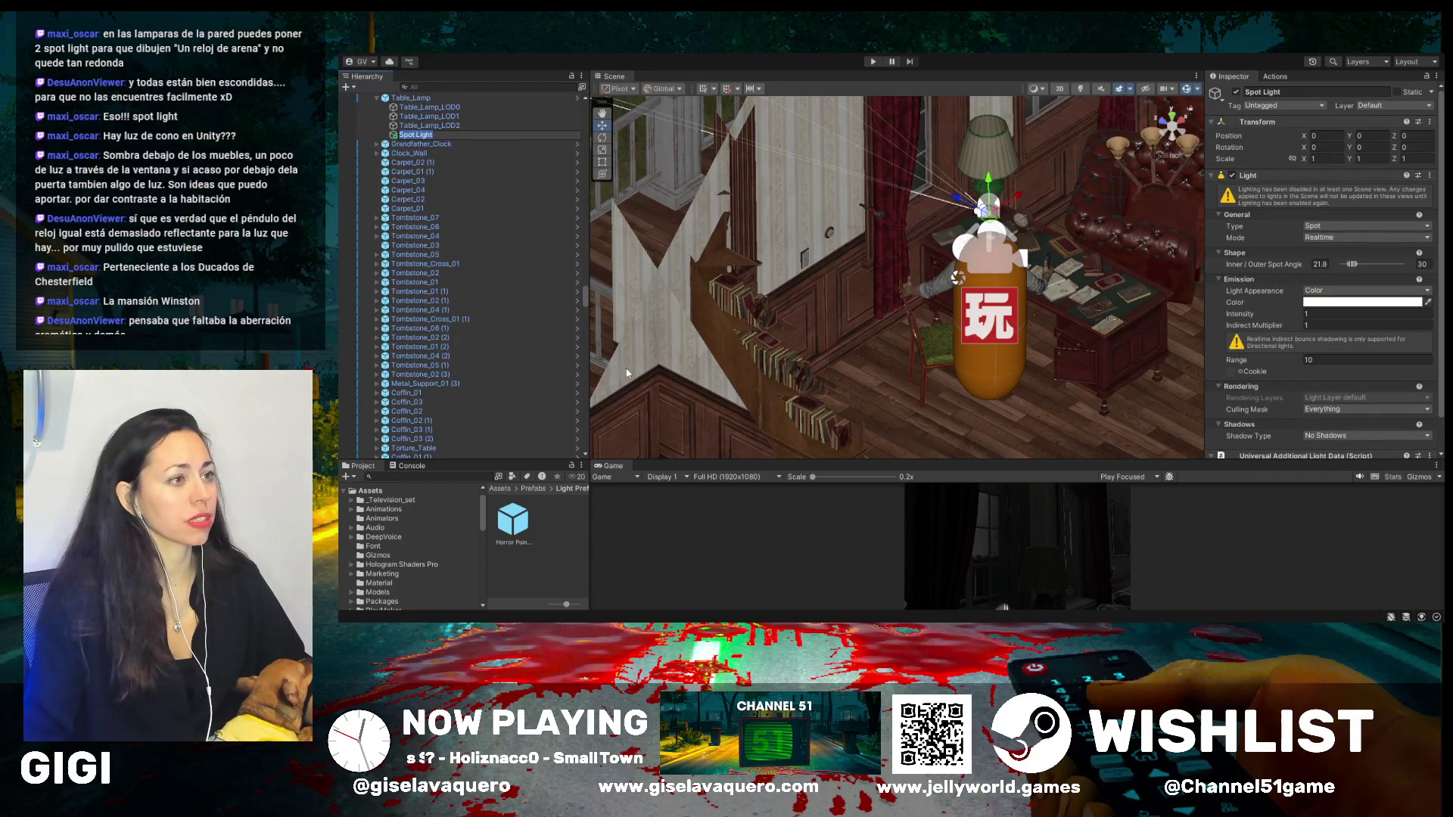
- Raise the Spot Light into the shade at local Y 1.544, tilted about 89° on X
left_click_drag(989, 184, 998, 130)
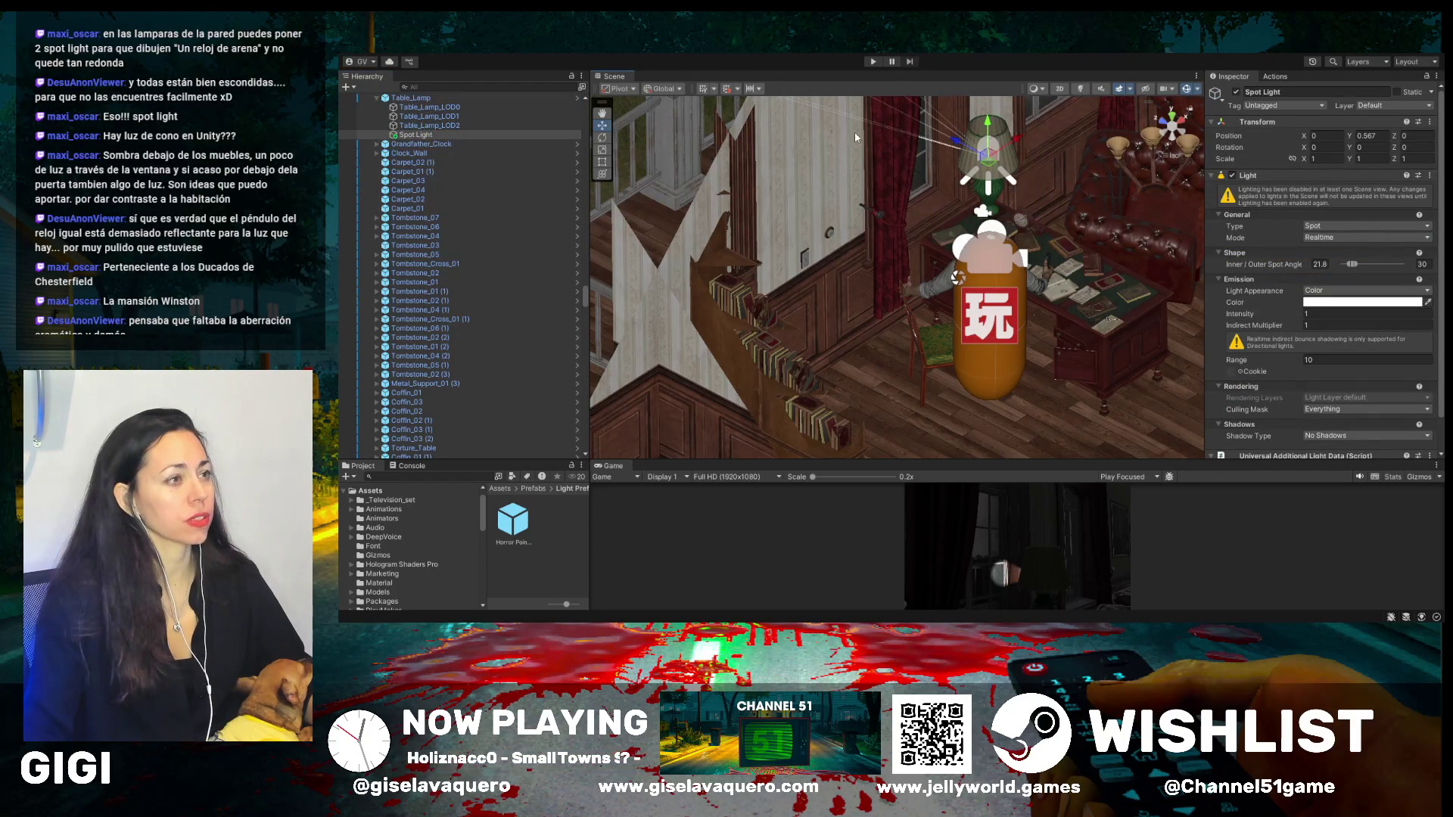
left_click(602, 138)
mouse_move(1018, 161)
left_mouse_down()
mouse_move(919, 60)
mouse_move(981, 125)
left_mouse_up()
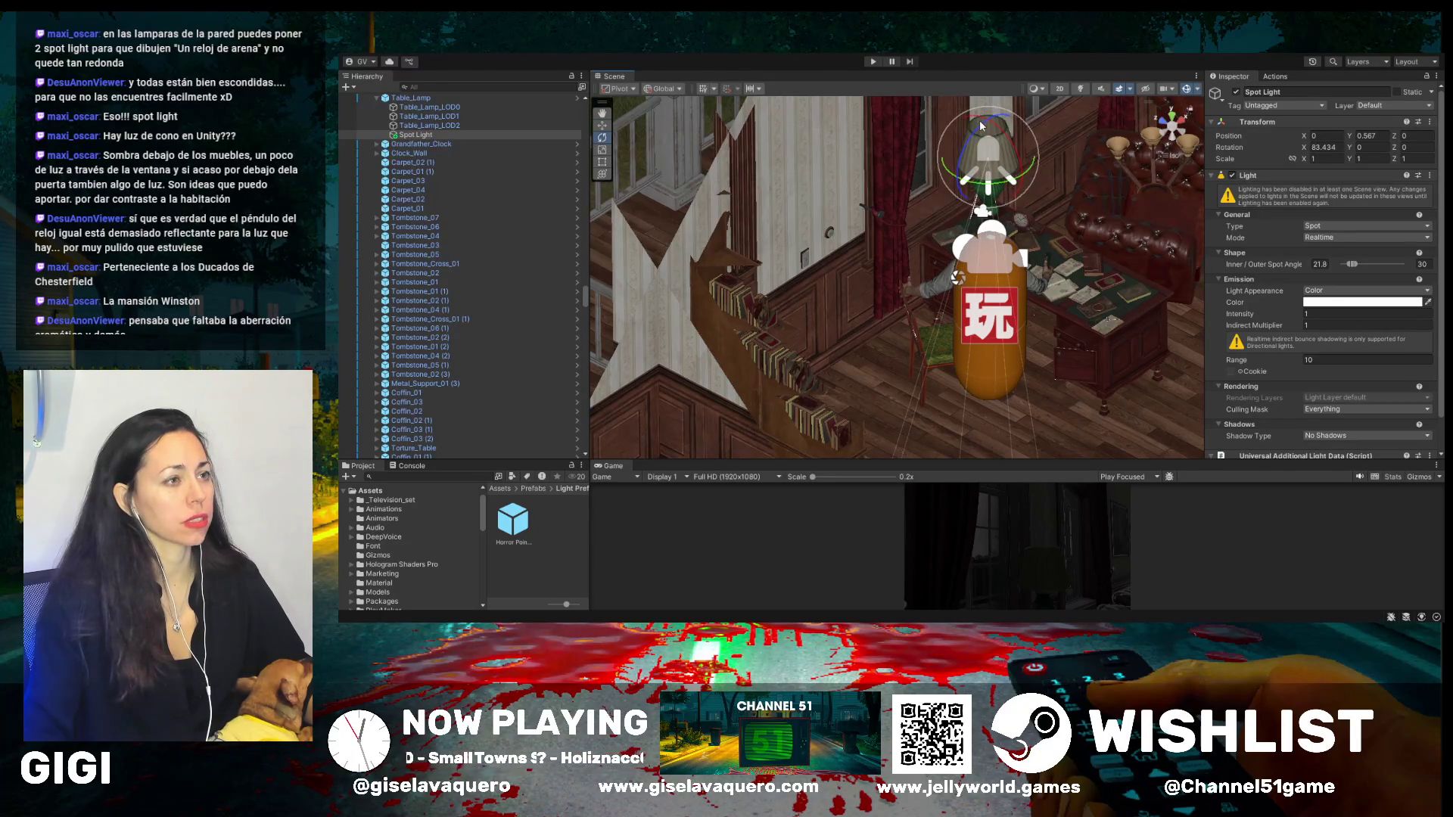
left_click_drag(836, 202, 1005, 204)
left_click_drag(1026, 280, 687, 130)
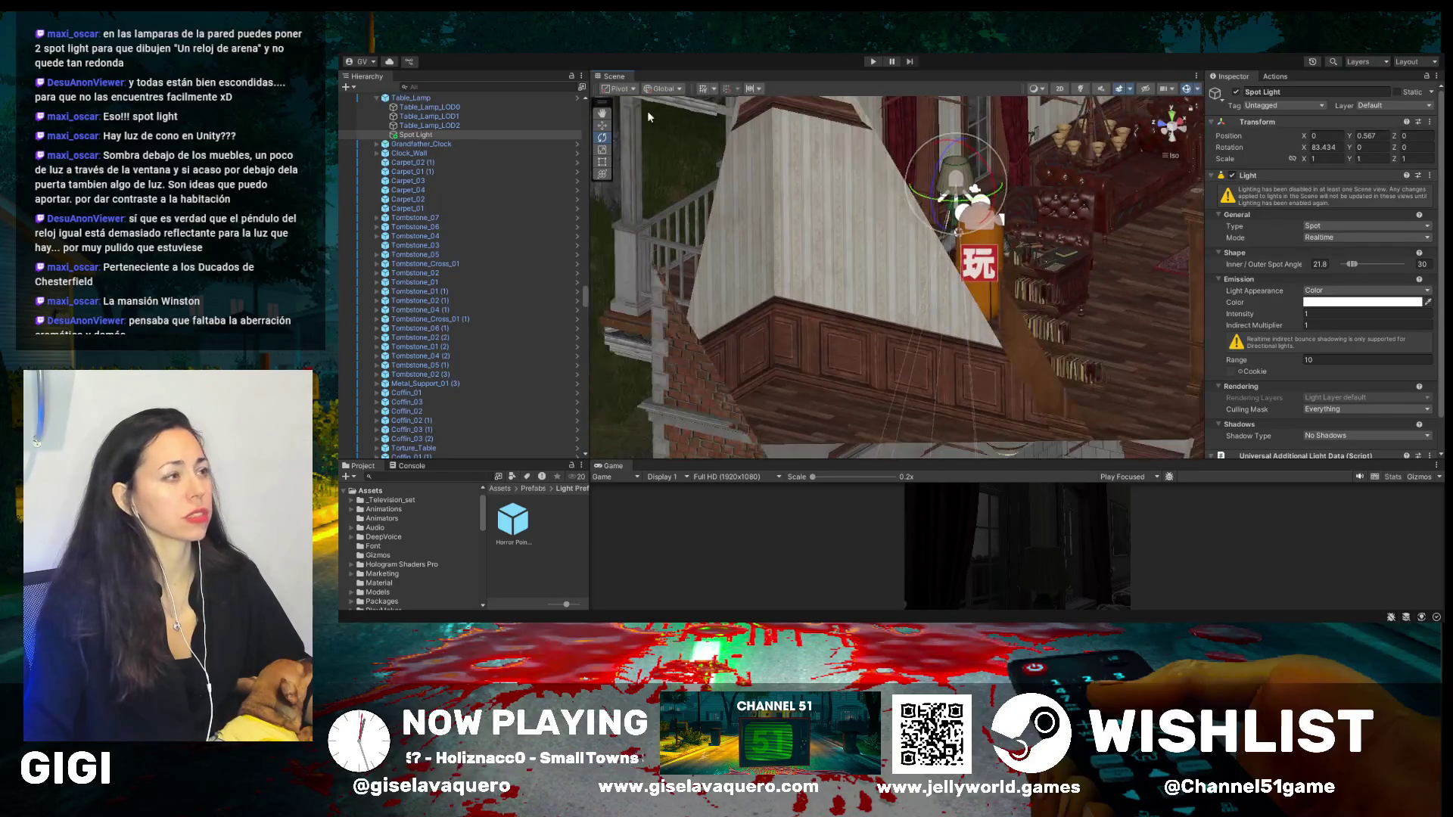
left_click(603, 126)
left_click_drag(956, 143, 959, 74)
left_click(604, 138)
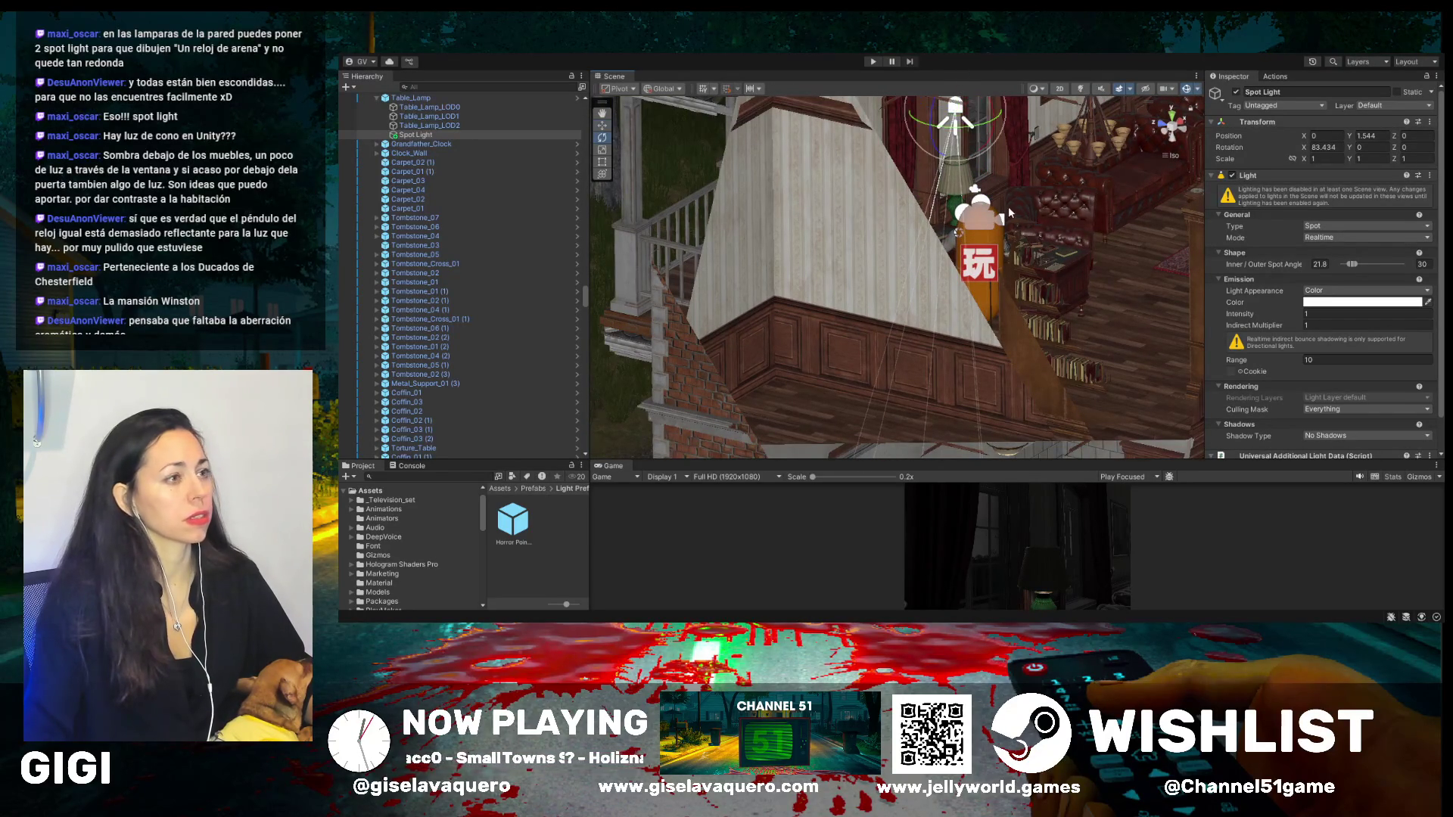
left_click_drag(989, 136, 998, 131)
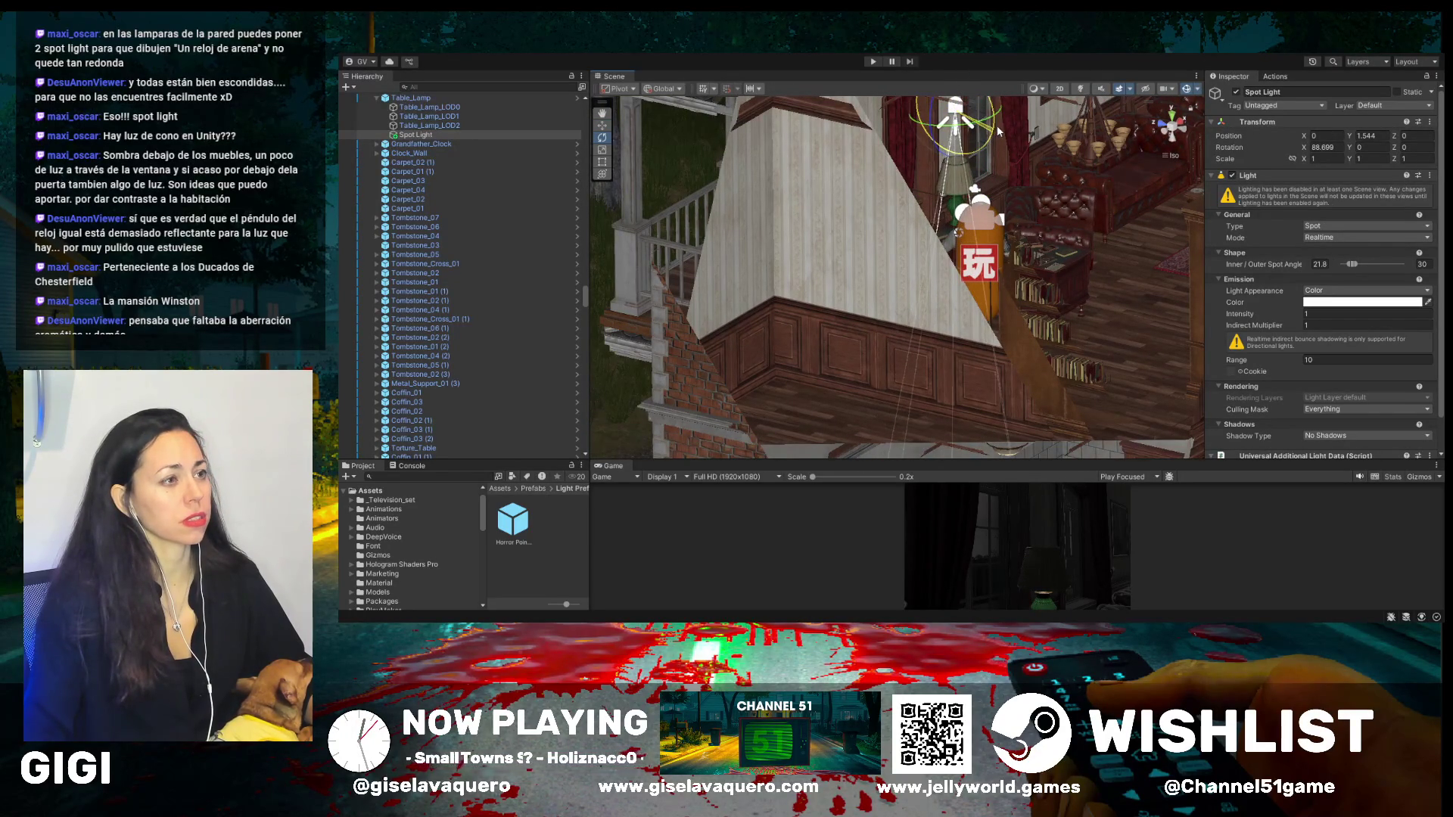
key("f")
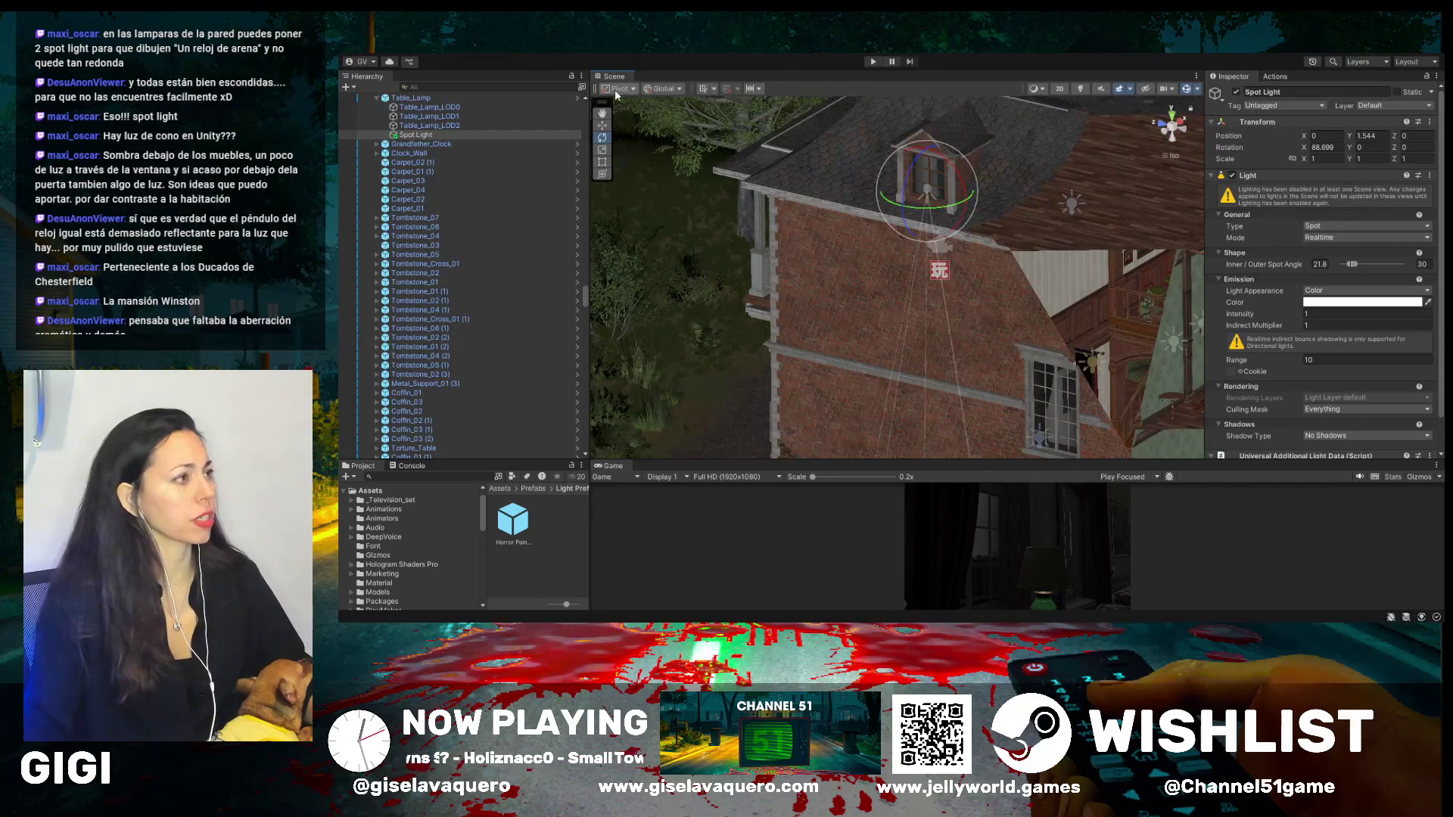
- Reselect the lamp's Spot Light and shorten its range to about 2.06
left_click_drag(746, 244, 899, 78)
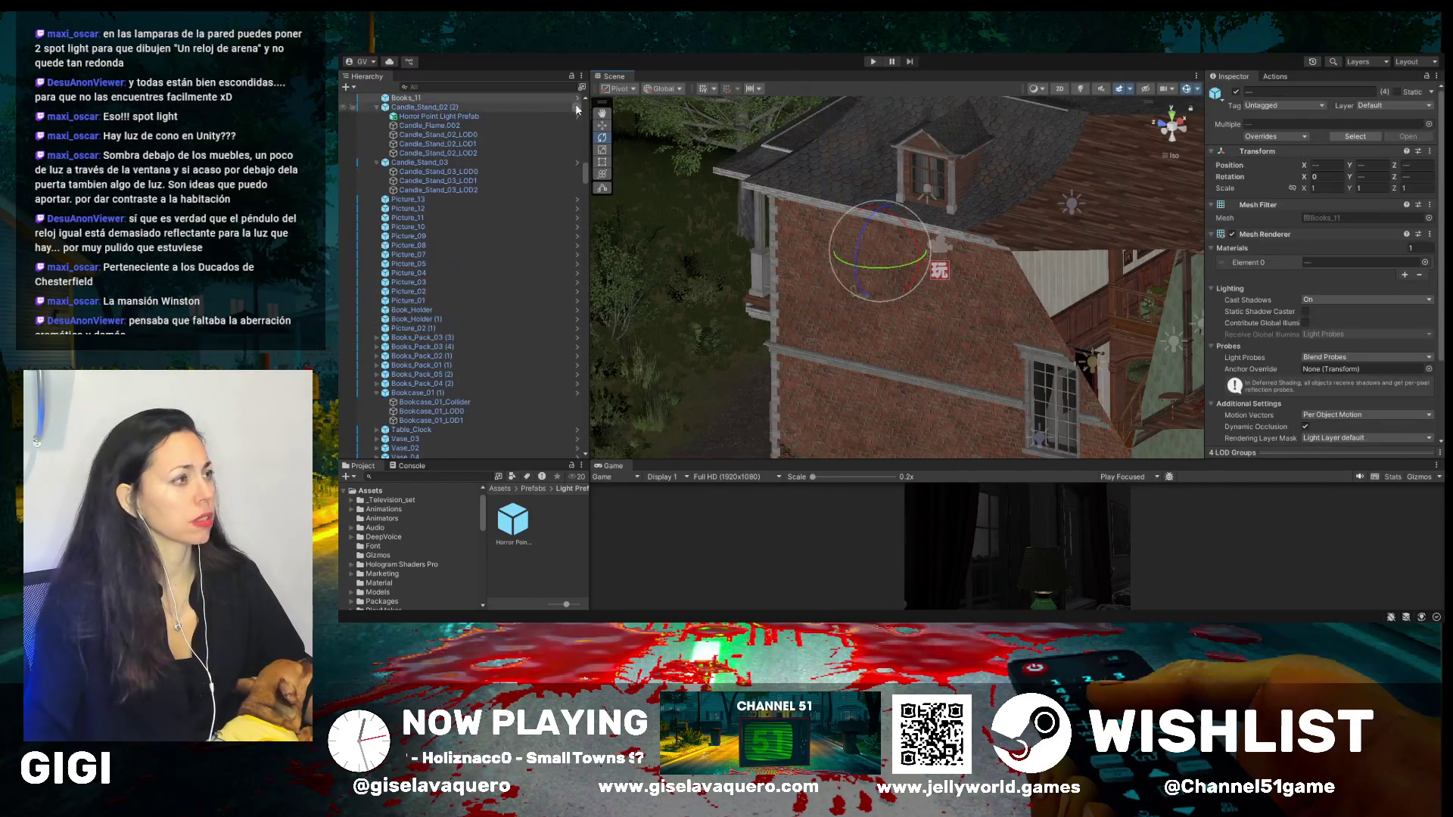
left_click(601, 114)
mouse_move(749, 356)
left_mouse_down()
mouse_move(833, 303)
mouse_move(854, 252)
mouse_move(874, 256)
left_mouse_up()
scroll(1001, 152, "up", 5)
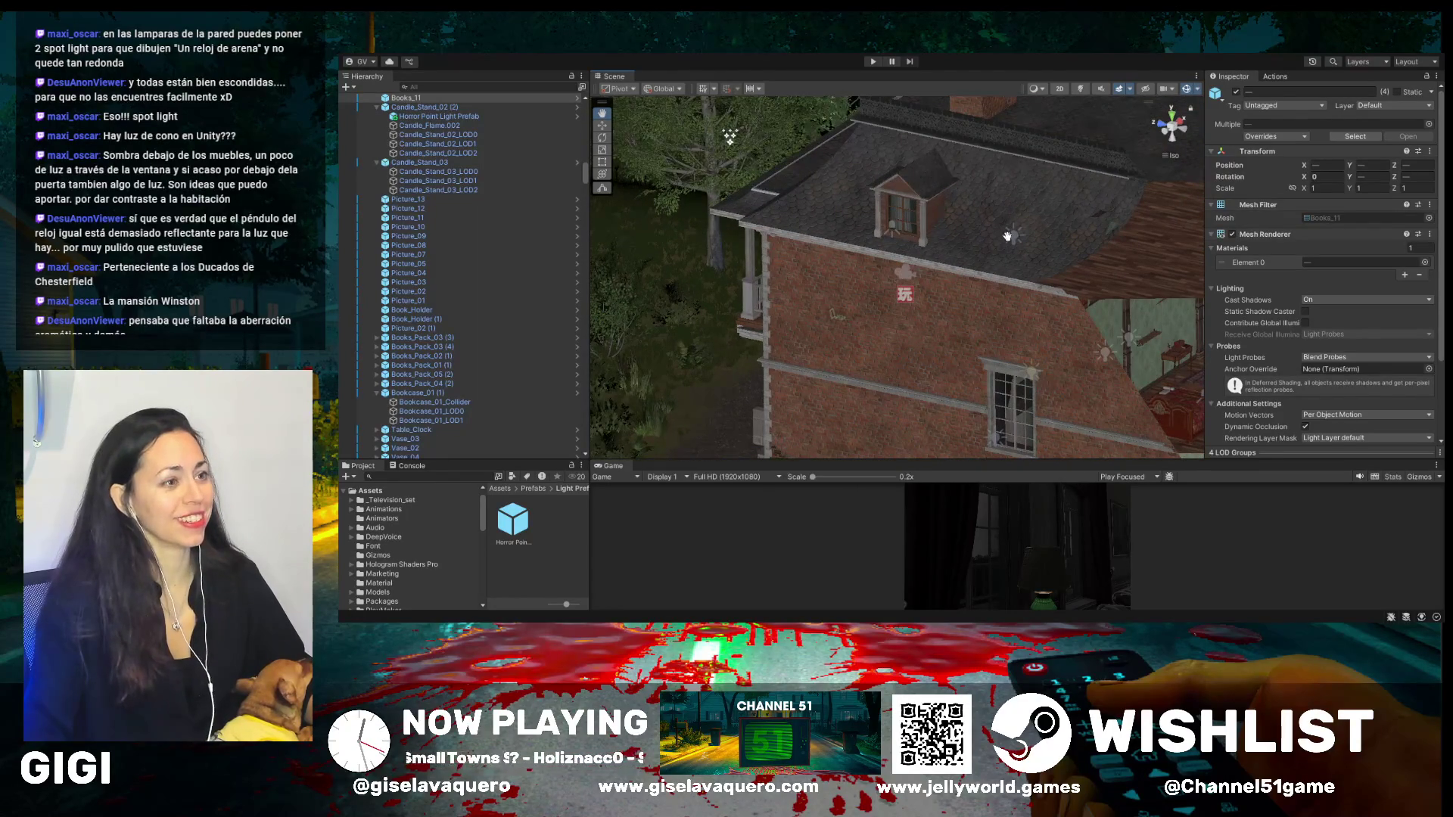
scroll(1006, 238, "up", 3)
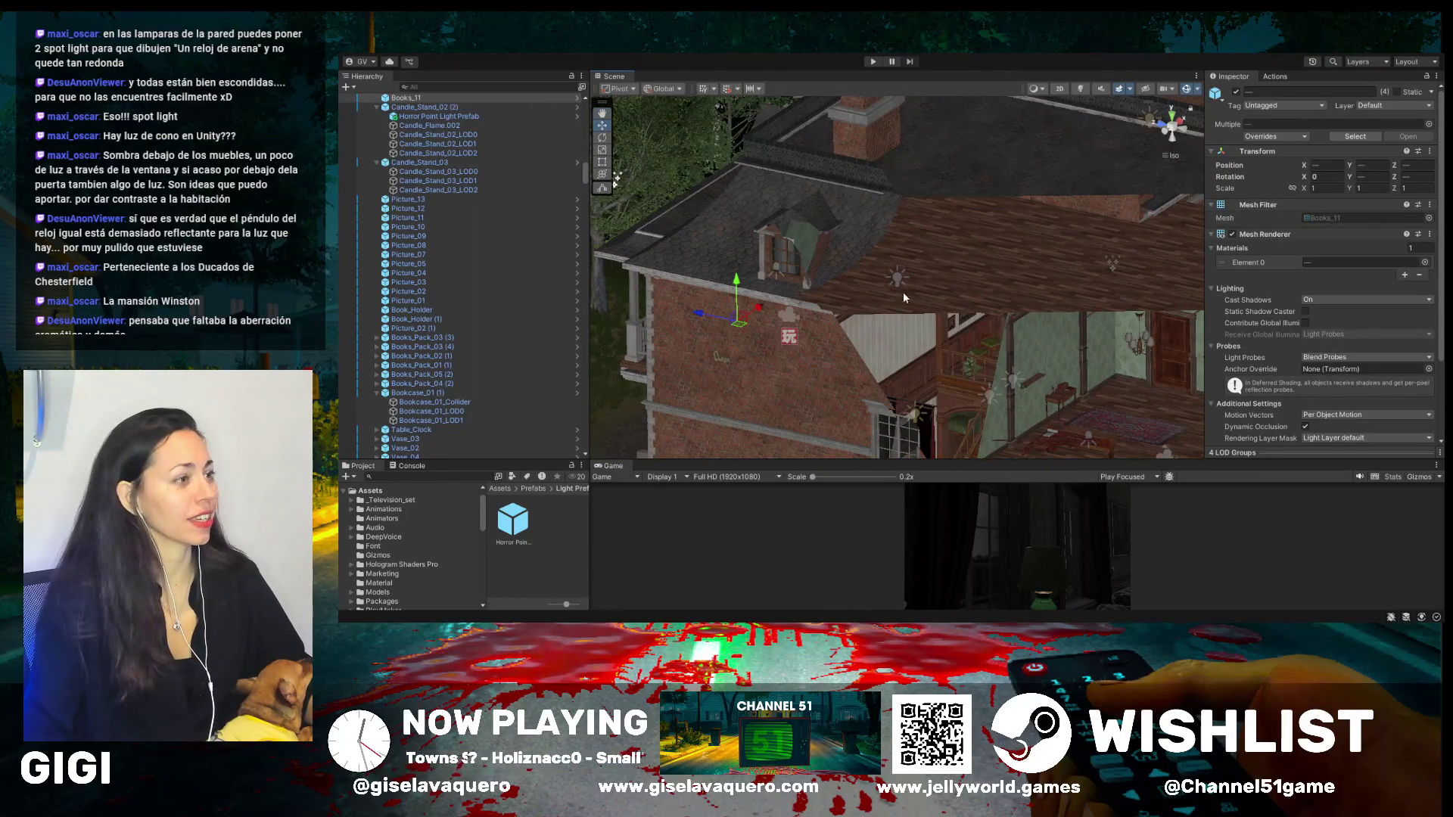
left_click(778, 270)
scroll(815, 308, "down", 5)
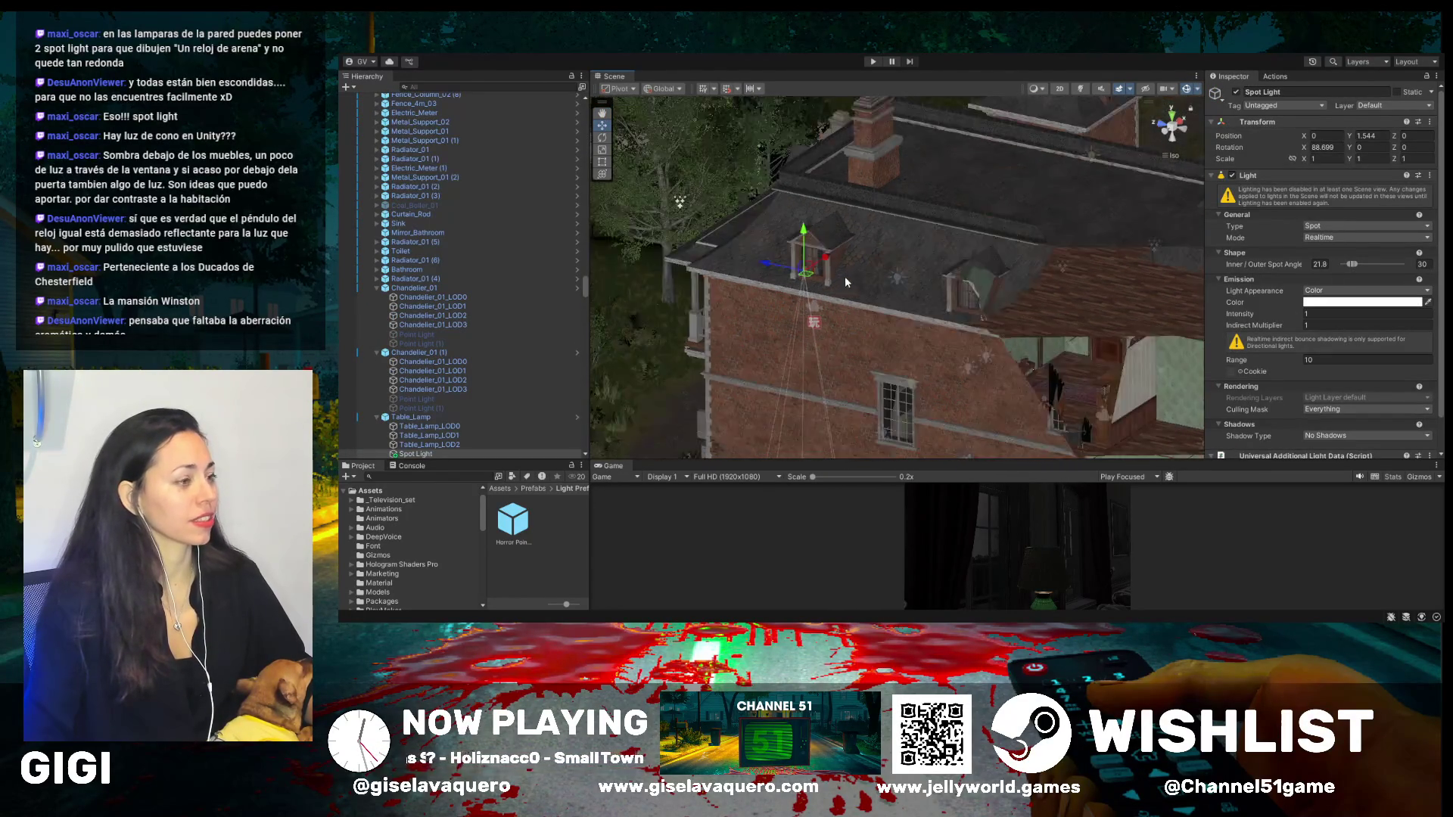
mouse_move(841, 424)
left_mouse_down()
mouse_move(855, 299)
mouse_move(824, 317)
left_mouse_up()
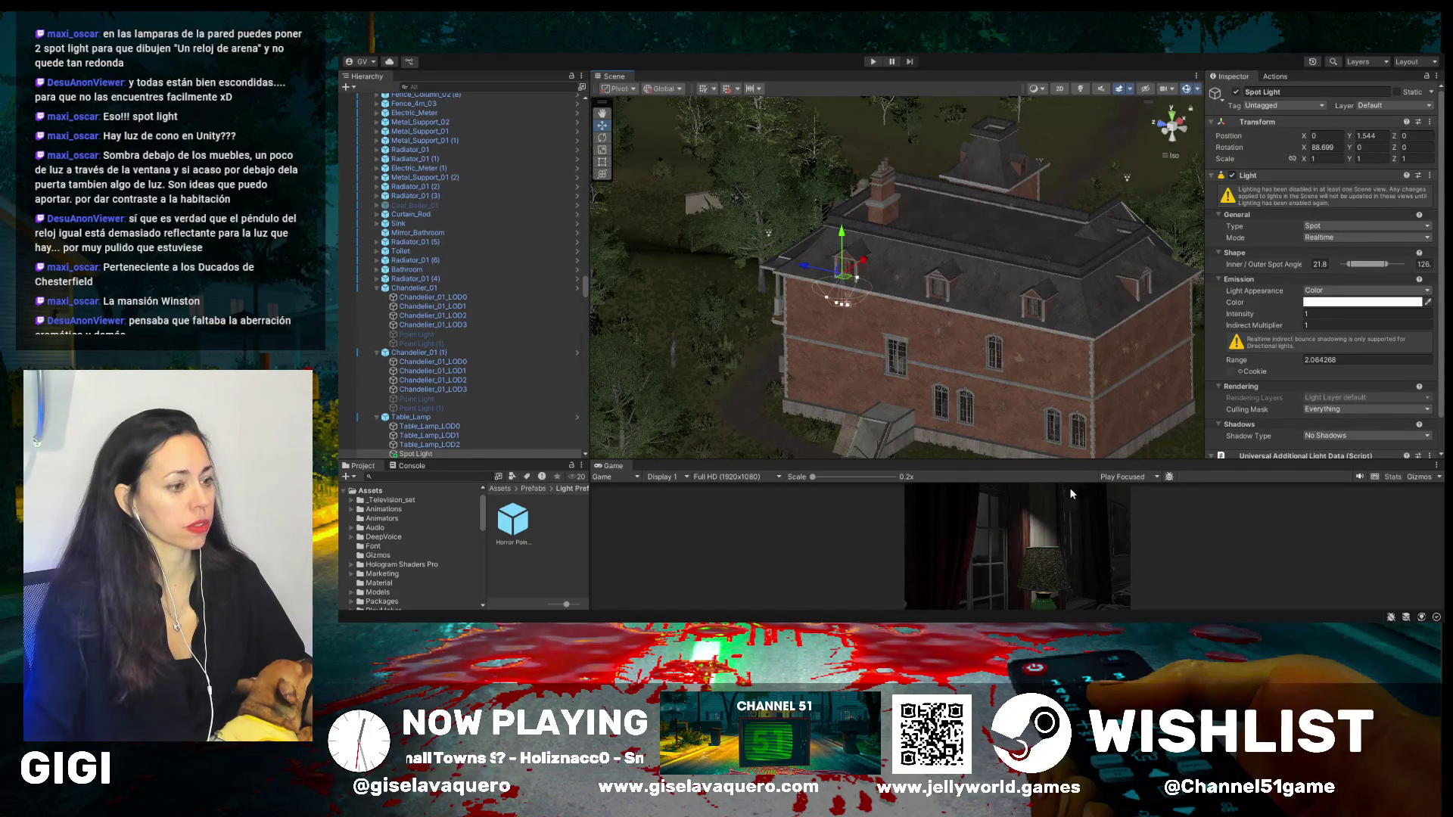
- Enlarge the Game preview and narrow the outer spot angle to 55.2
left_click_drag(1047, 462, 1048, 397)
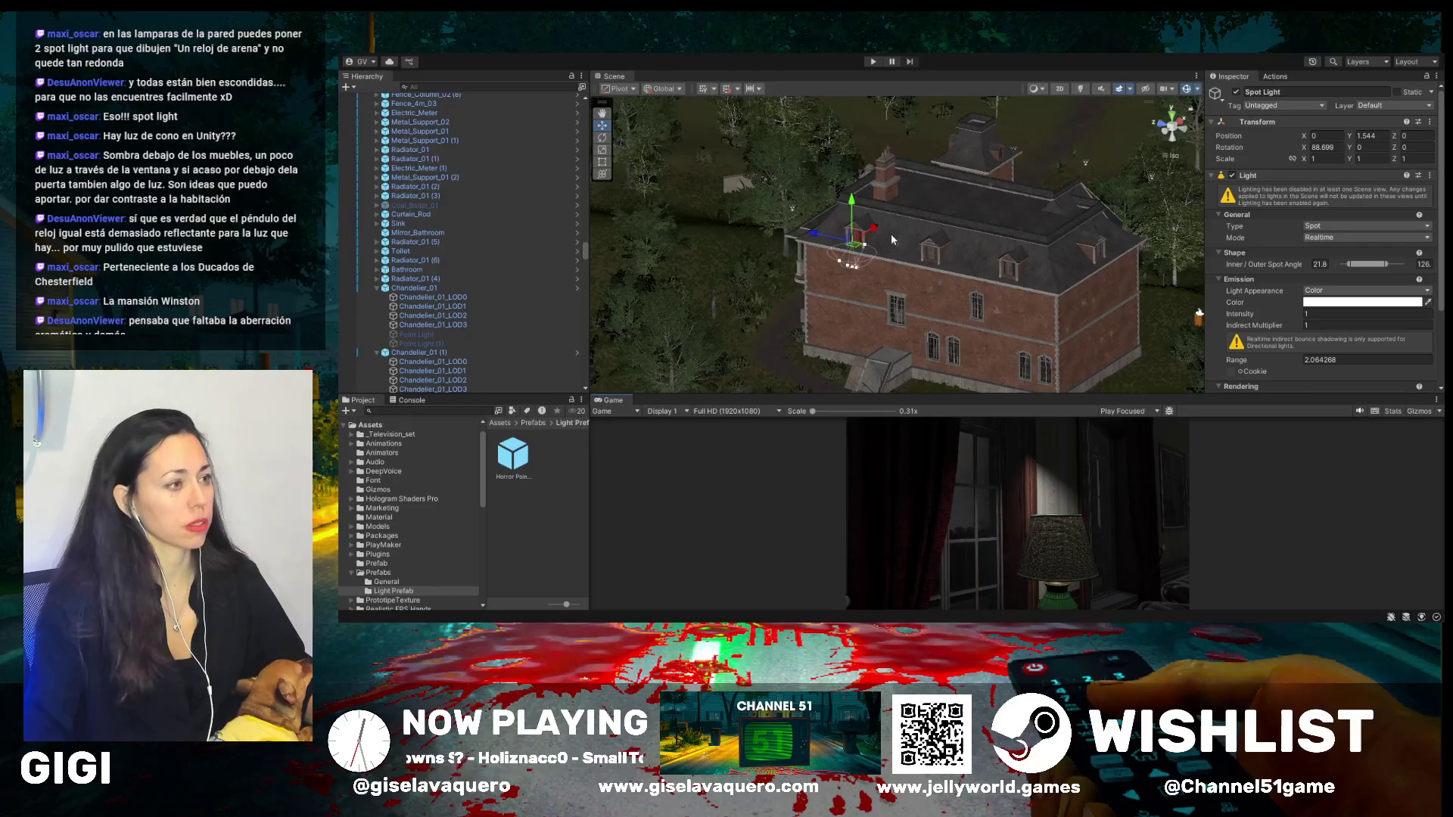
mouse_move(847, 267)
left_mouse_down()
mouse_move(834, 289)
mouse_move(846, 302)
left_mouse_up()
scroll(846, 303, "up", 4)
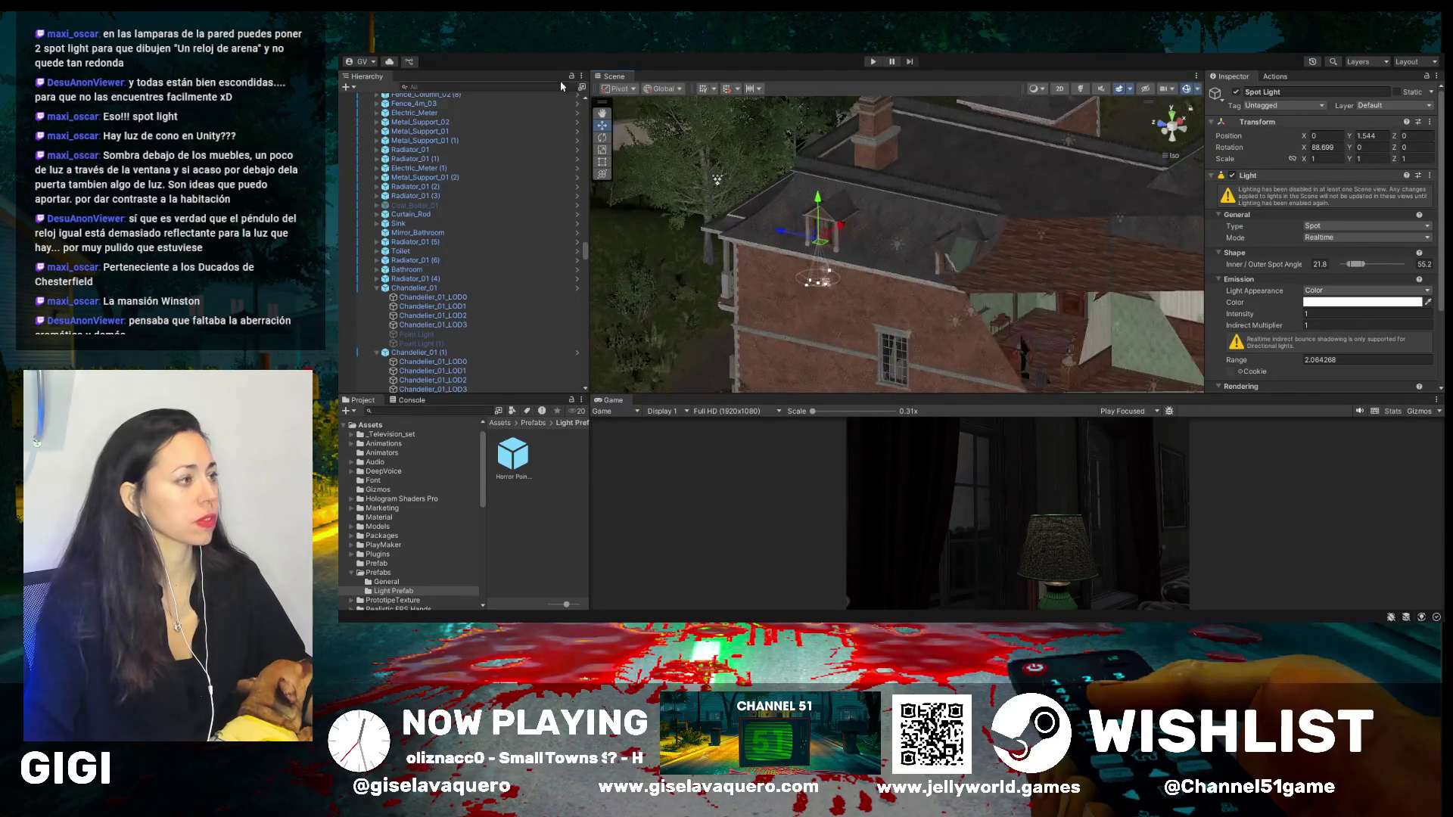
scroll(465, 210, "down", 10)
scroll(464, 220, "down", 10)
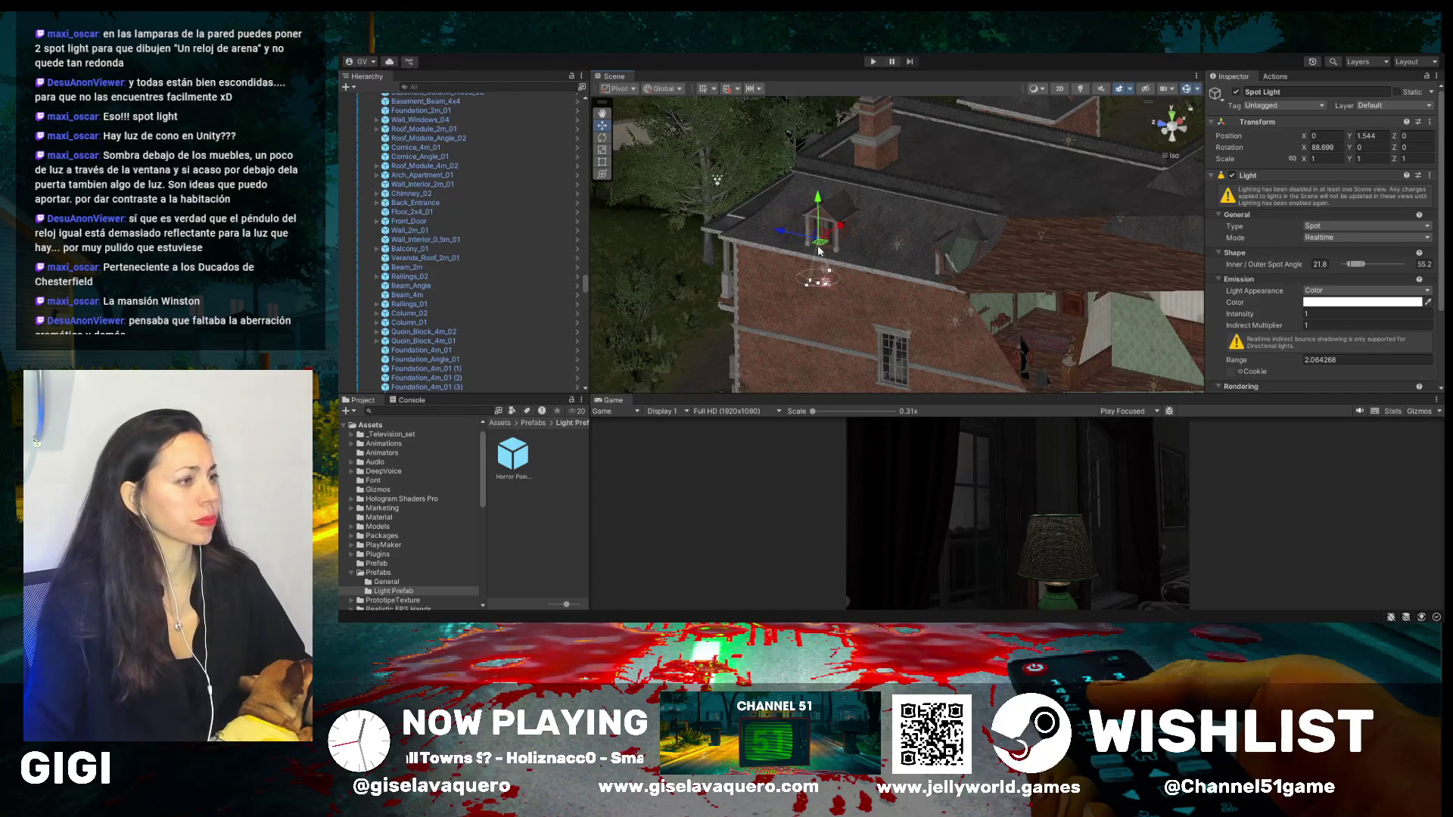
mouse_move(826, 251)
left_mouse_down()
mouse_move(779, 294)
mouse_move(707, 253)
mouse_move(684, 196)
left_mouse_up()
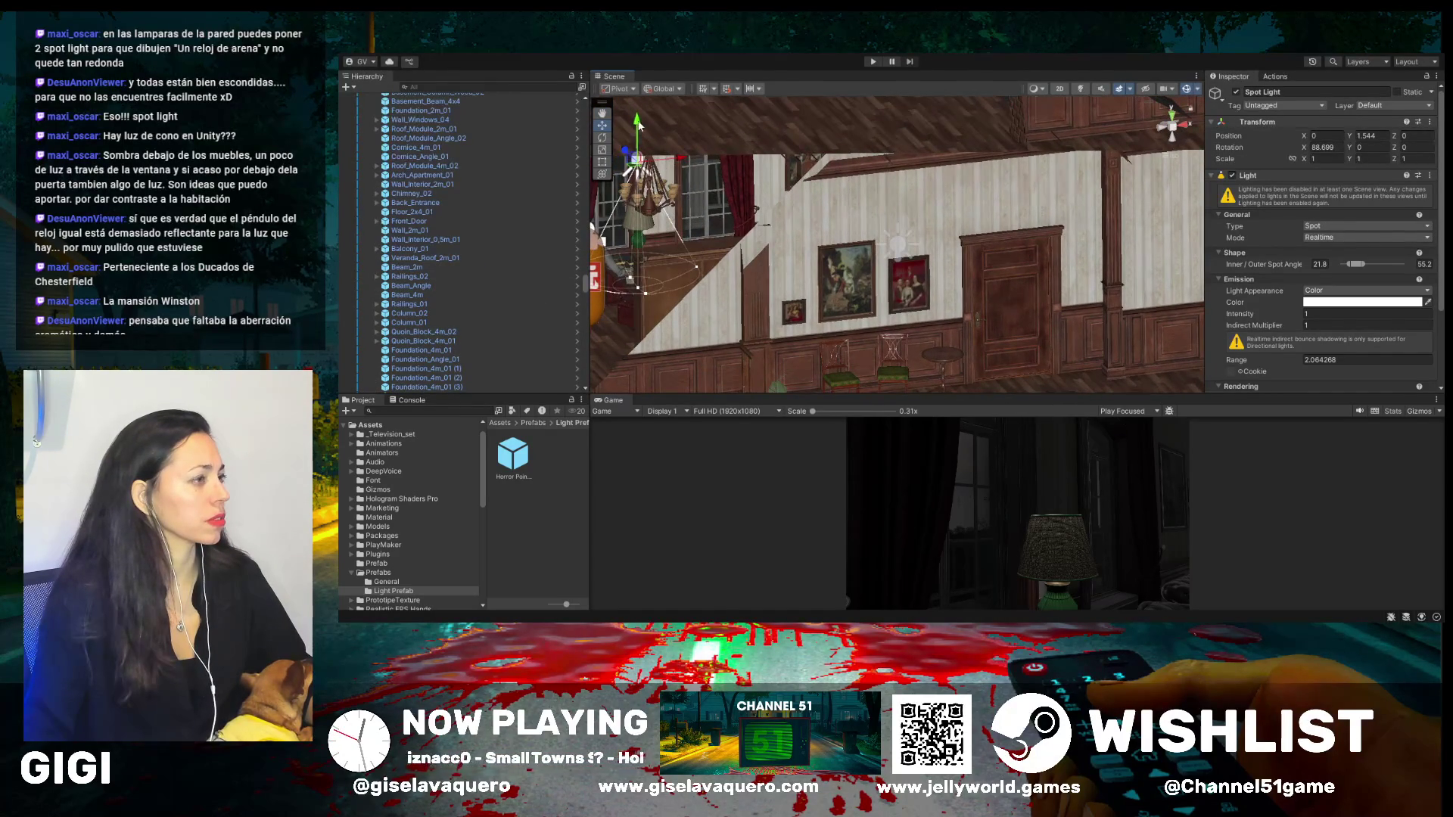
- Lower the Spot Light slightly and set its X rotation to 100
left_click_drag(638, 125, 636, 139)
scroll(716, 315, "down", 5)
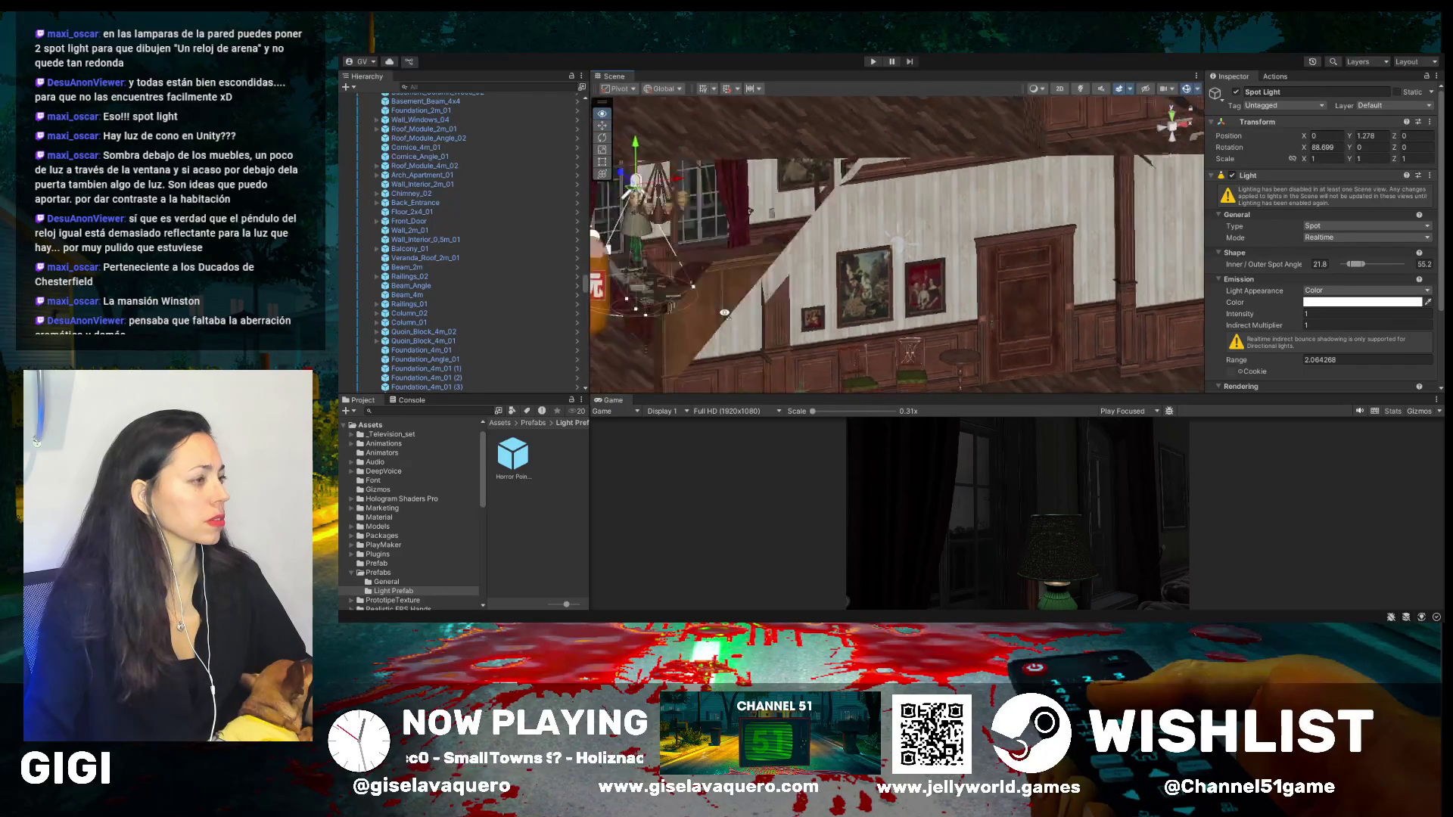
left_click(1316, 148)
mouse_move(1304, 148)
left_mouse_down()
mouse_move(1255, 147)
mouse_move(1288, 147)
left_mouse_up()
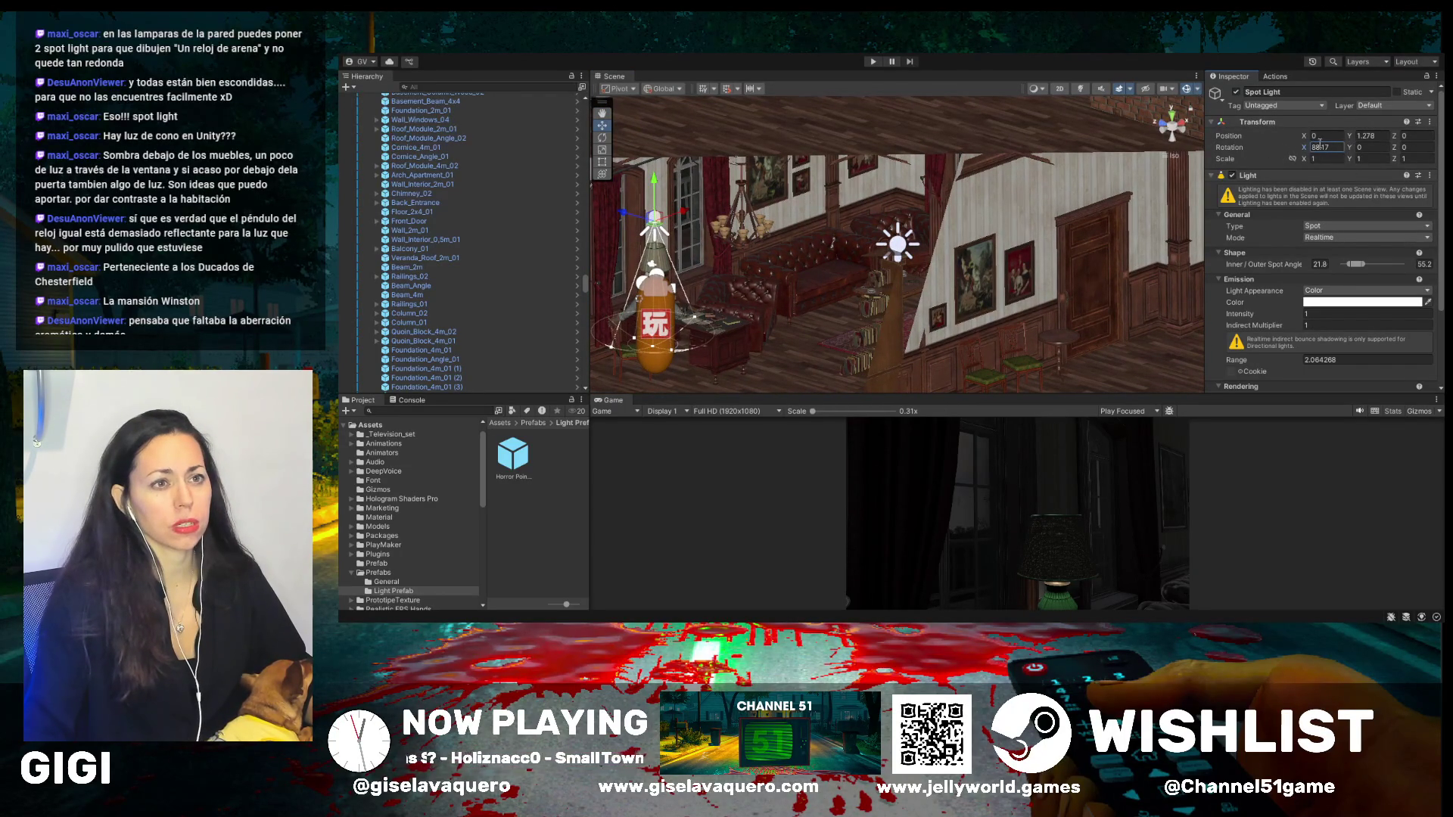
key("Return")
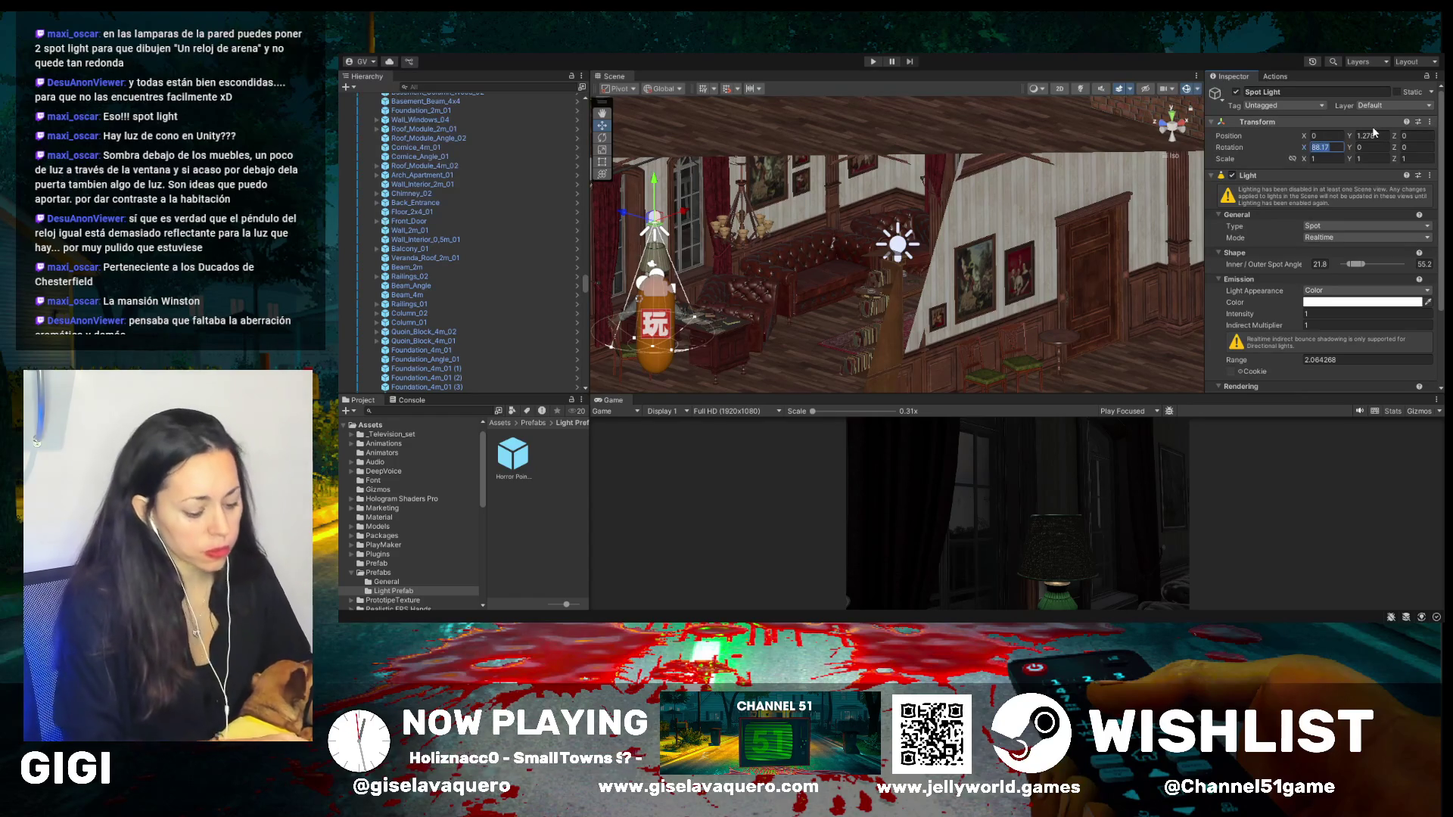
type("100")
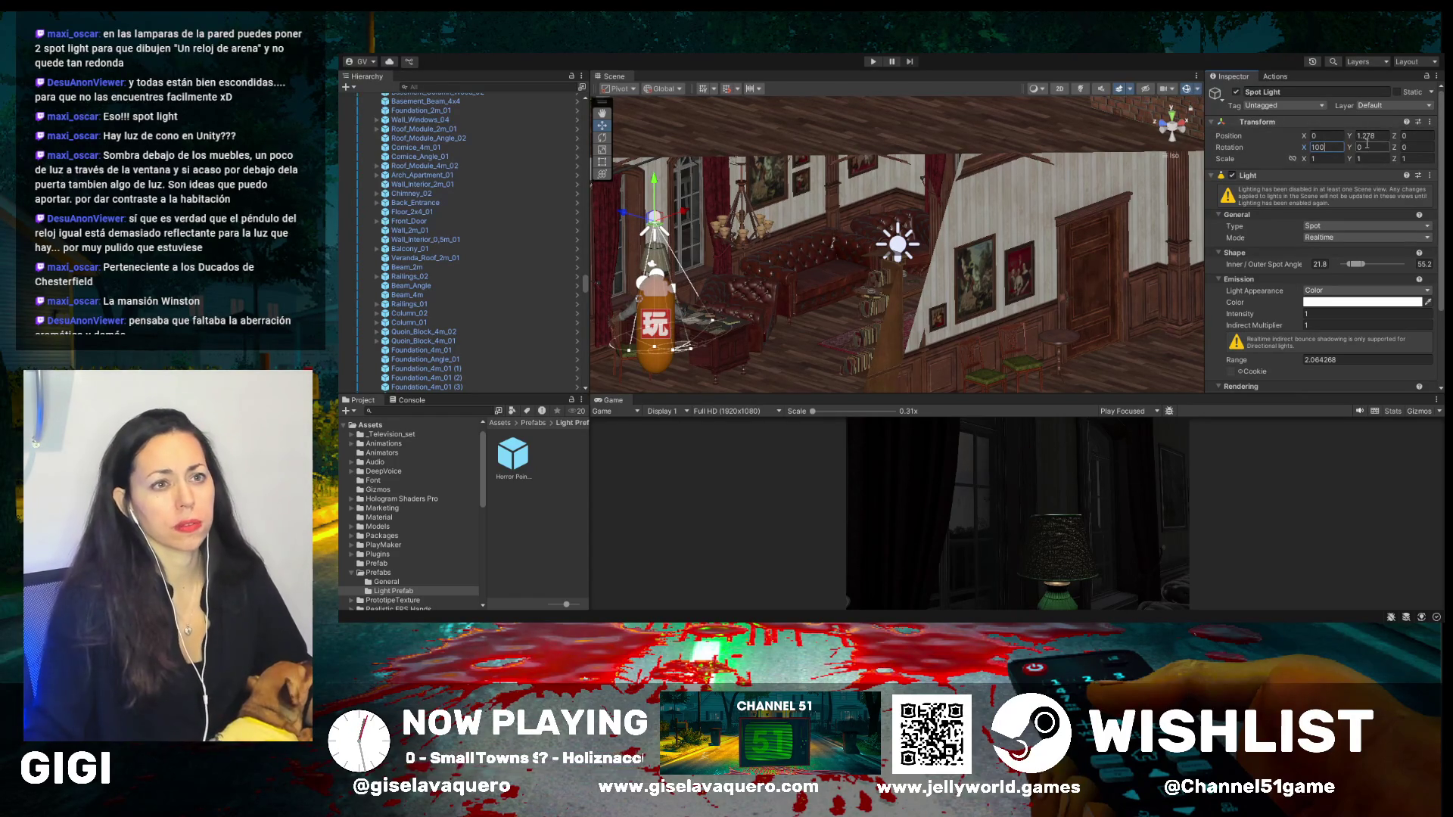
mouse_move(1360, 149)
left_mouse_down()
mouse_move(1428, 168)
mouse_move(1375, 171)
left_mouse_up()
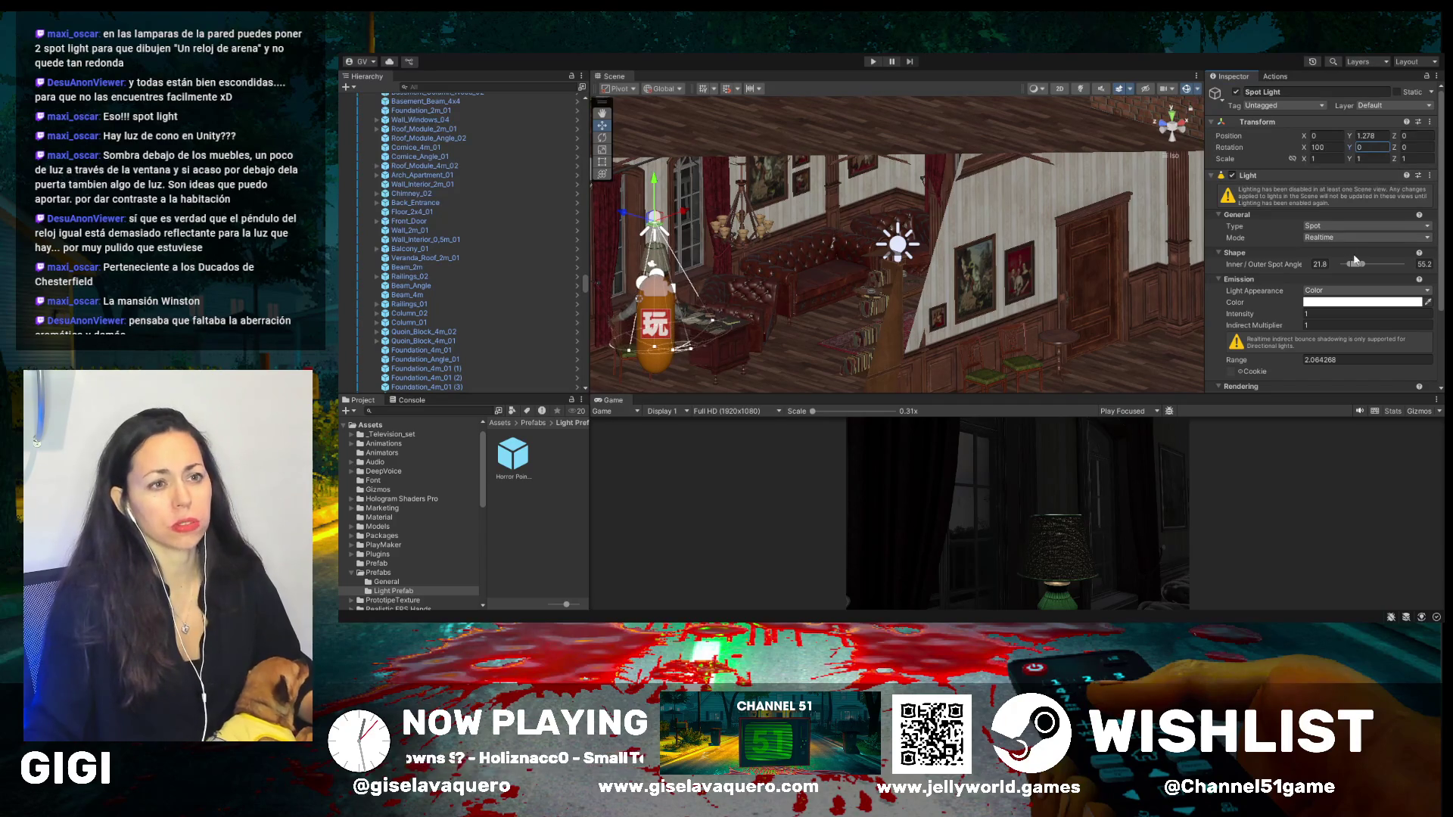
- Set the inner/outer spot angles to 29.0/62.5 and lower the light to local Y 1.217
scroll(1272, 197, "down", 2)
mouse_move(1359, 233)
left_mouse_down()
mouse_move(1379, 235)
mouse_move(1368, 240)
left_mouse_up()
left_click_drag(1365, 238, 1361, 237)
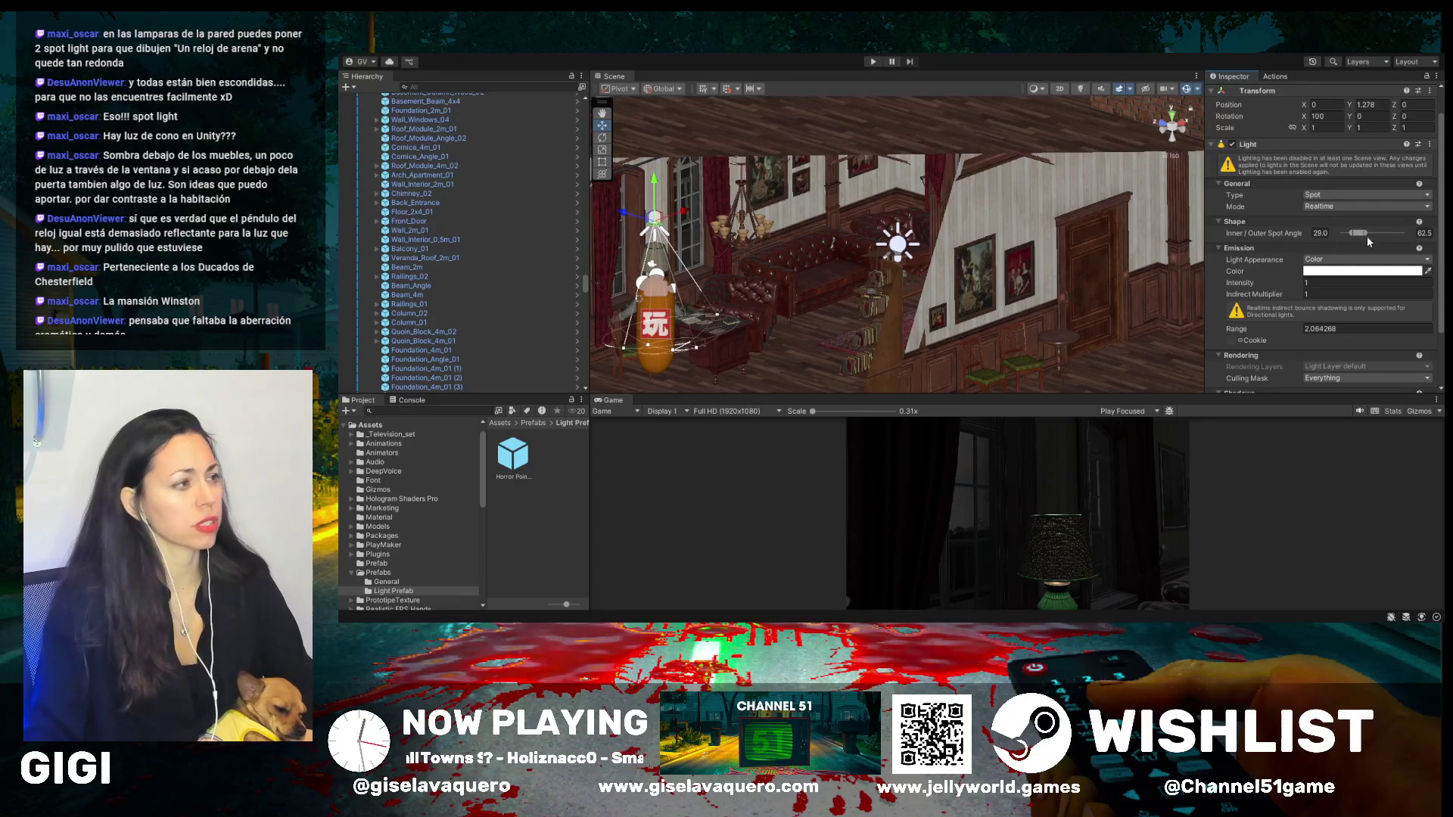
left_click_drag(654, 182, 658, 189)
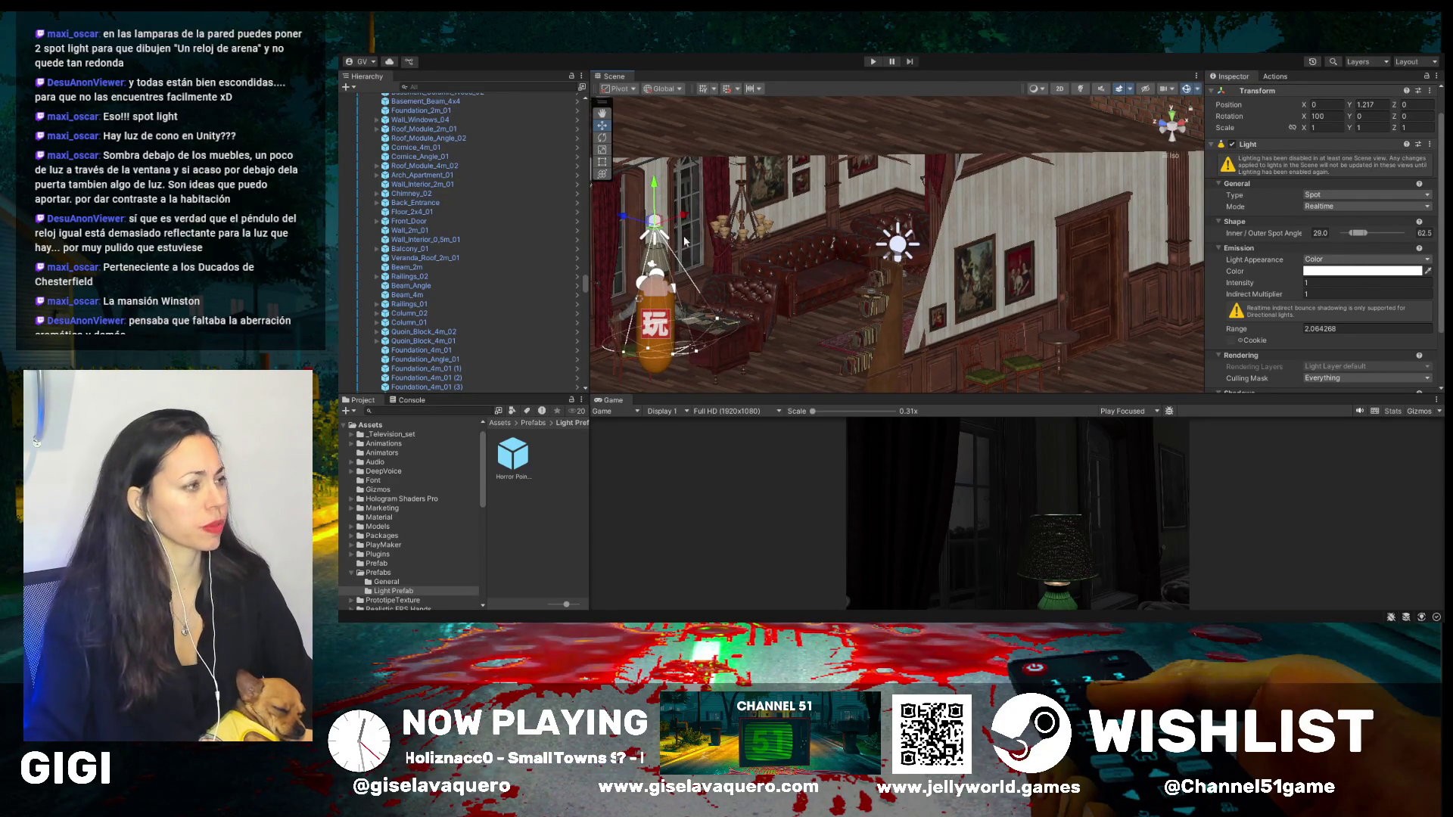
left_click(655, 293)
mouse_move(676, 316)
left_mouse_down()
mouse_move(803, 331)
mouse_move(862, 311)
left_mouse_up()
left_click(601, 137)
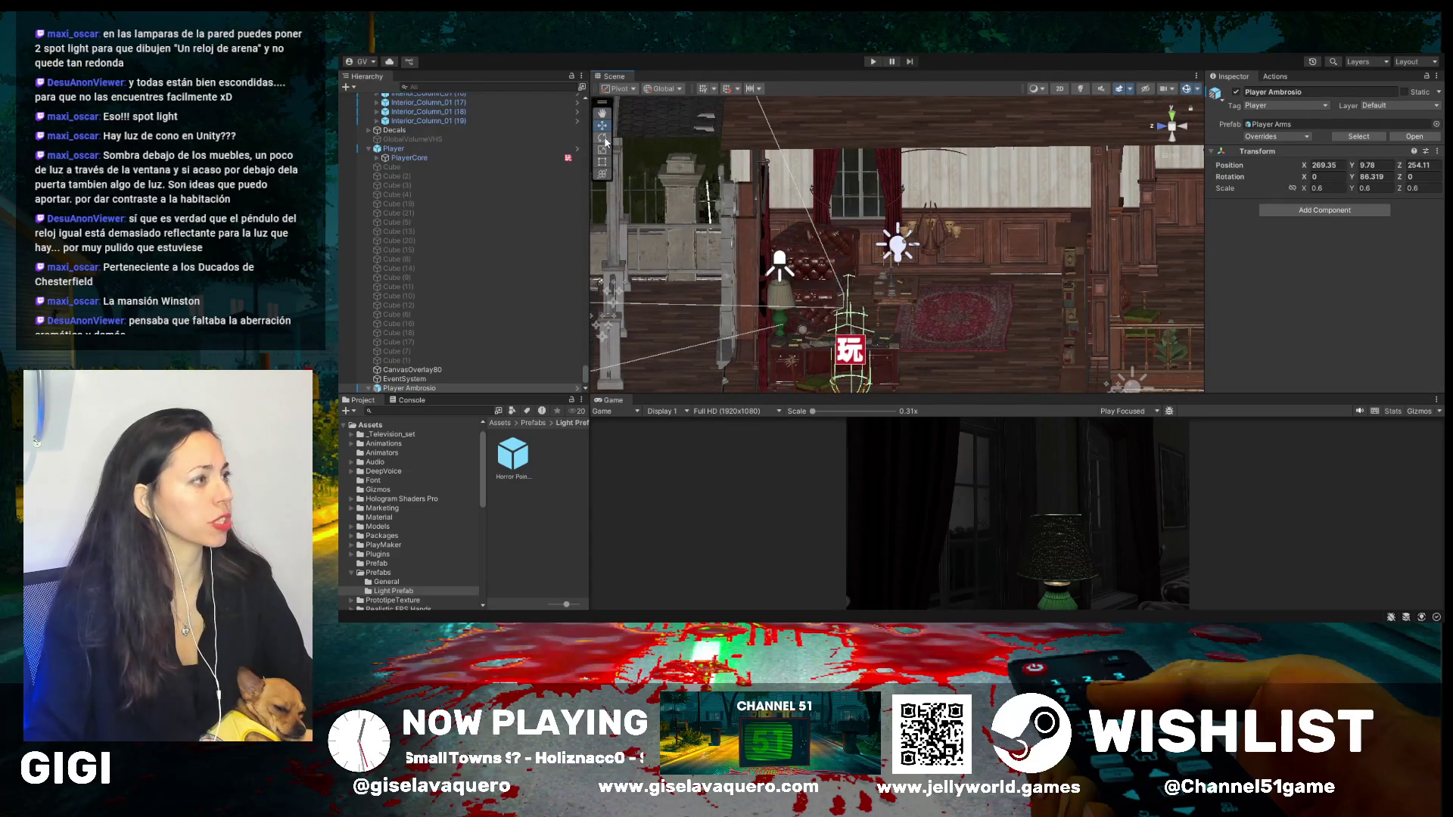
- Try tilting the player capsule with the Rotate tool, undoing each attempt
left_click_drag(888, 377, 912, 334)
scroll(914, 326, "down", 5)
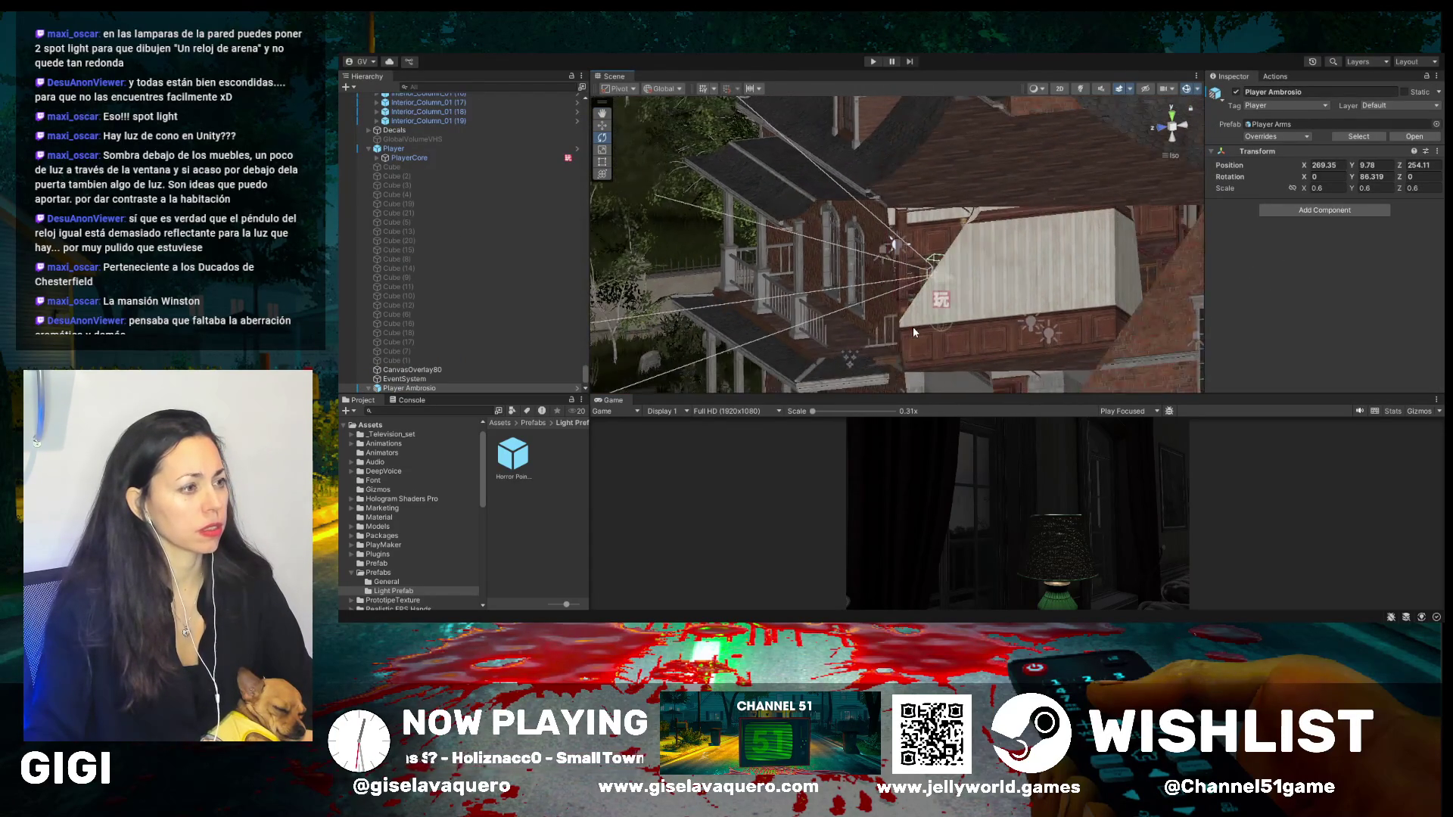
left_click(951, 336)
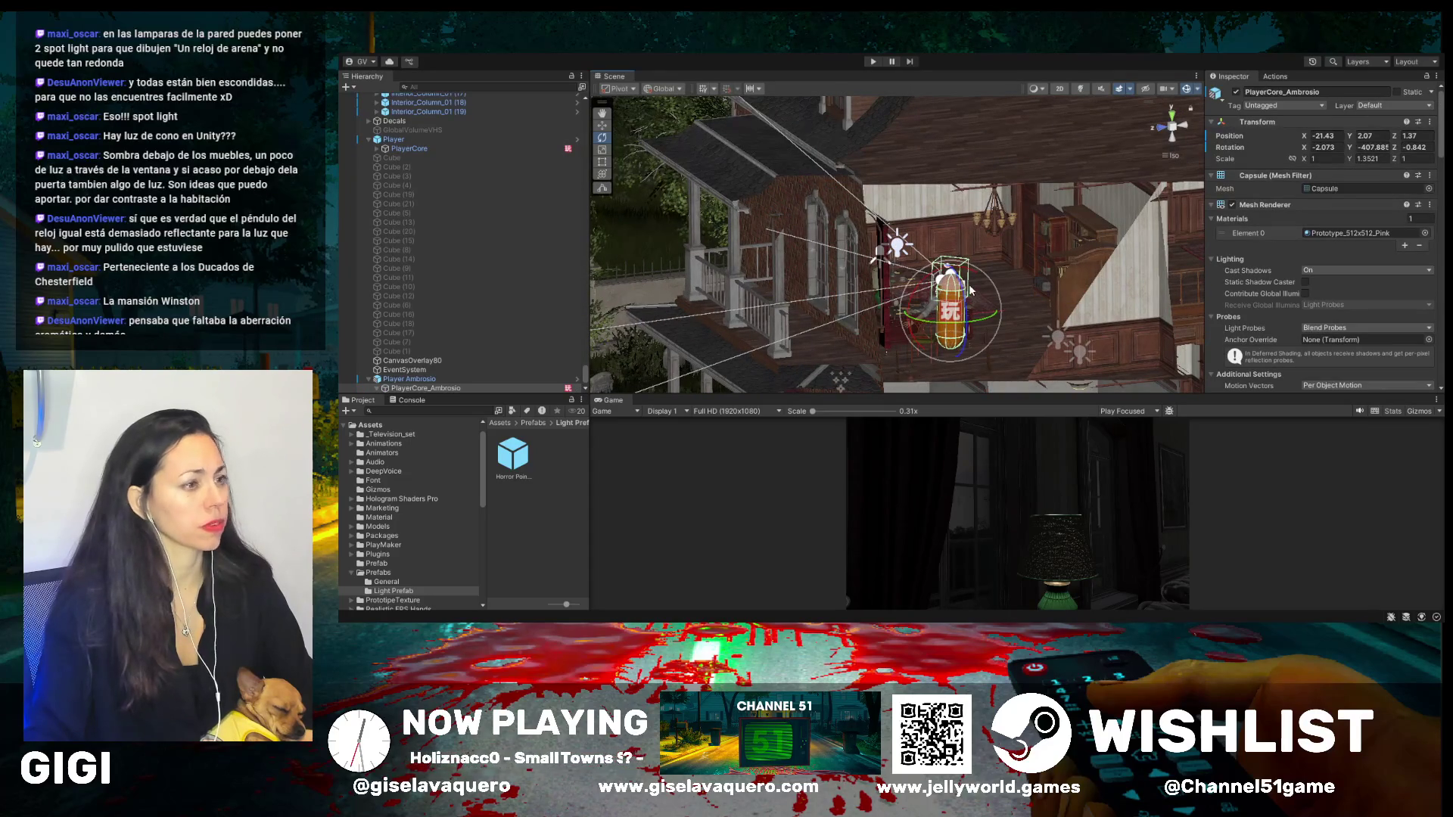
mouse_move(966, 301)
left_mouse_down()
mouse_move(963, 290)
mouse_move(944, 345)
mouse_move(927, 315)
left_mouse_up()
key("ctrl+z")
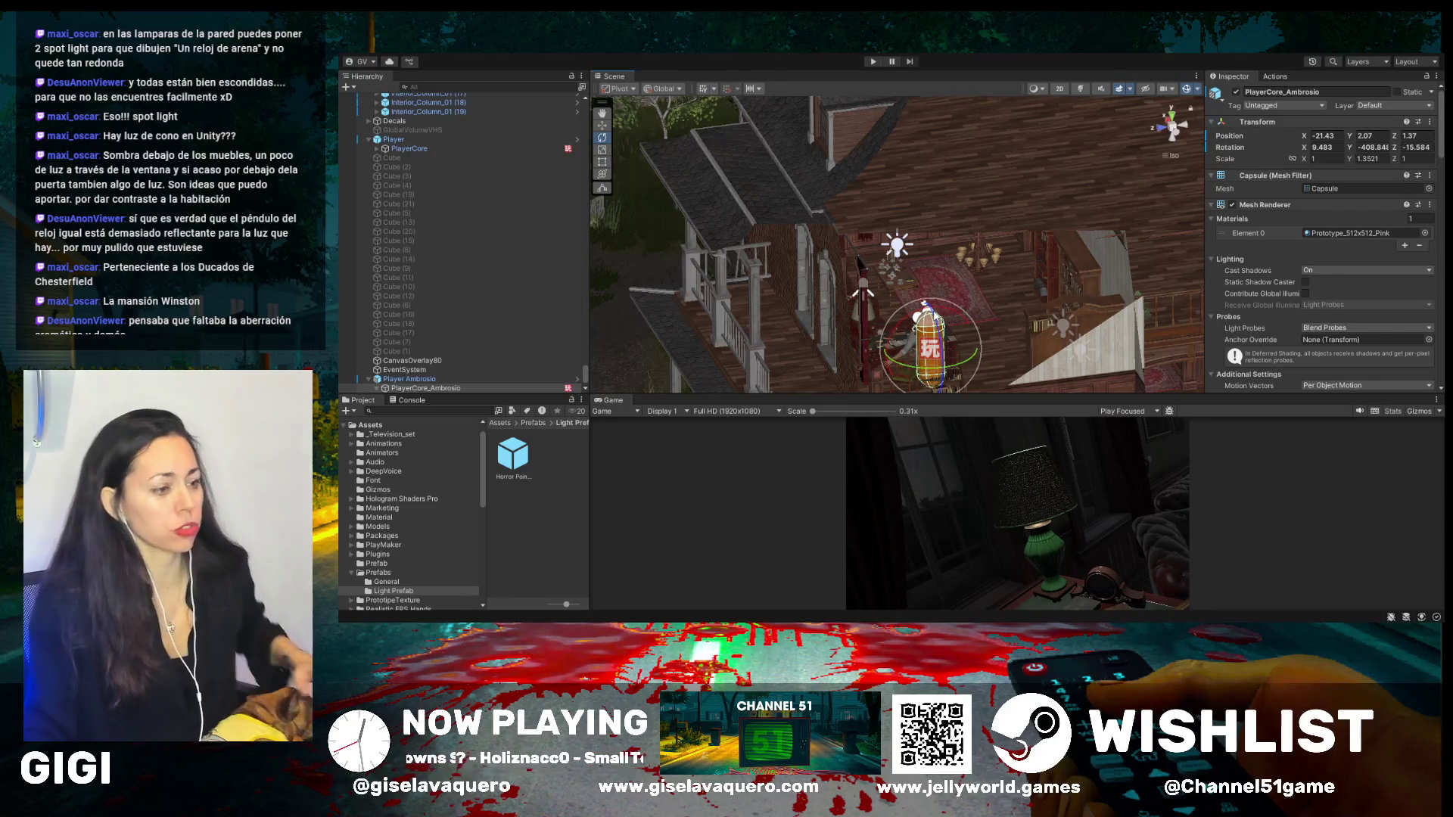
key("ctrl+z")
left_click_drag(1015, 338, 806, 320)
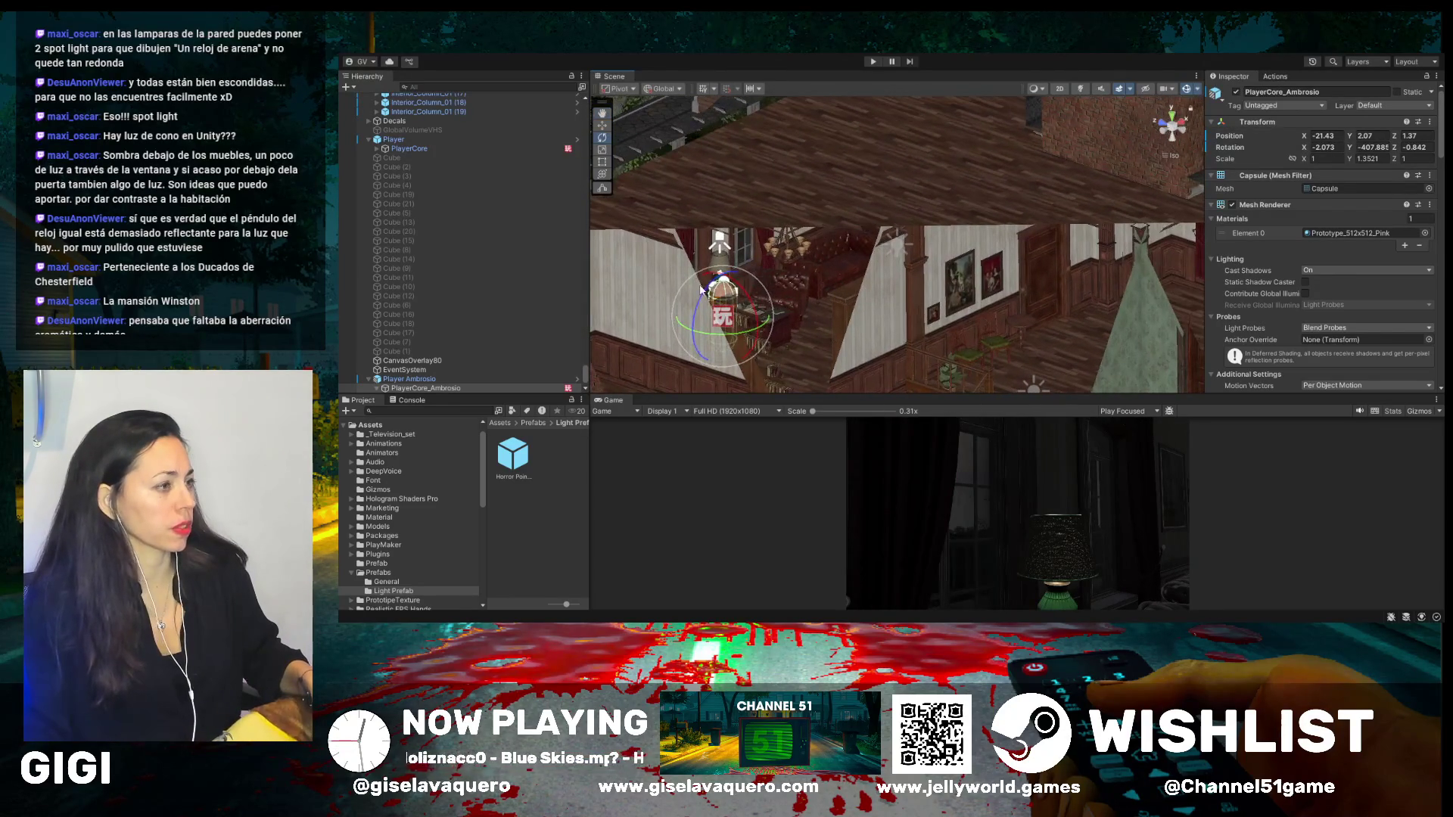
left_click_drag(698, 307, 710, 296)
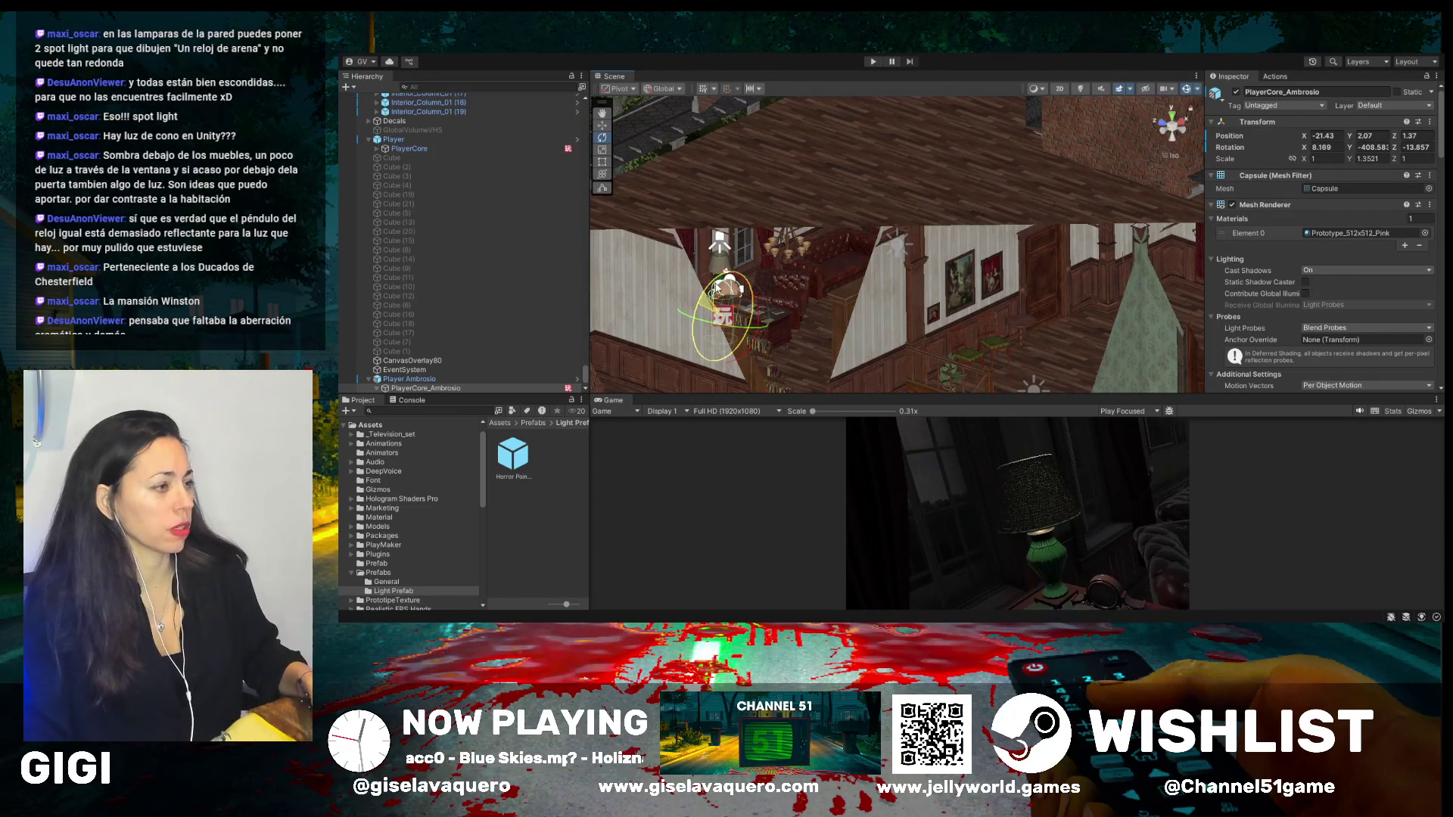
key("ctrl+z")
left_click_drag(799, 305, 833, 335)
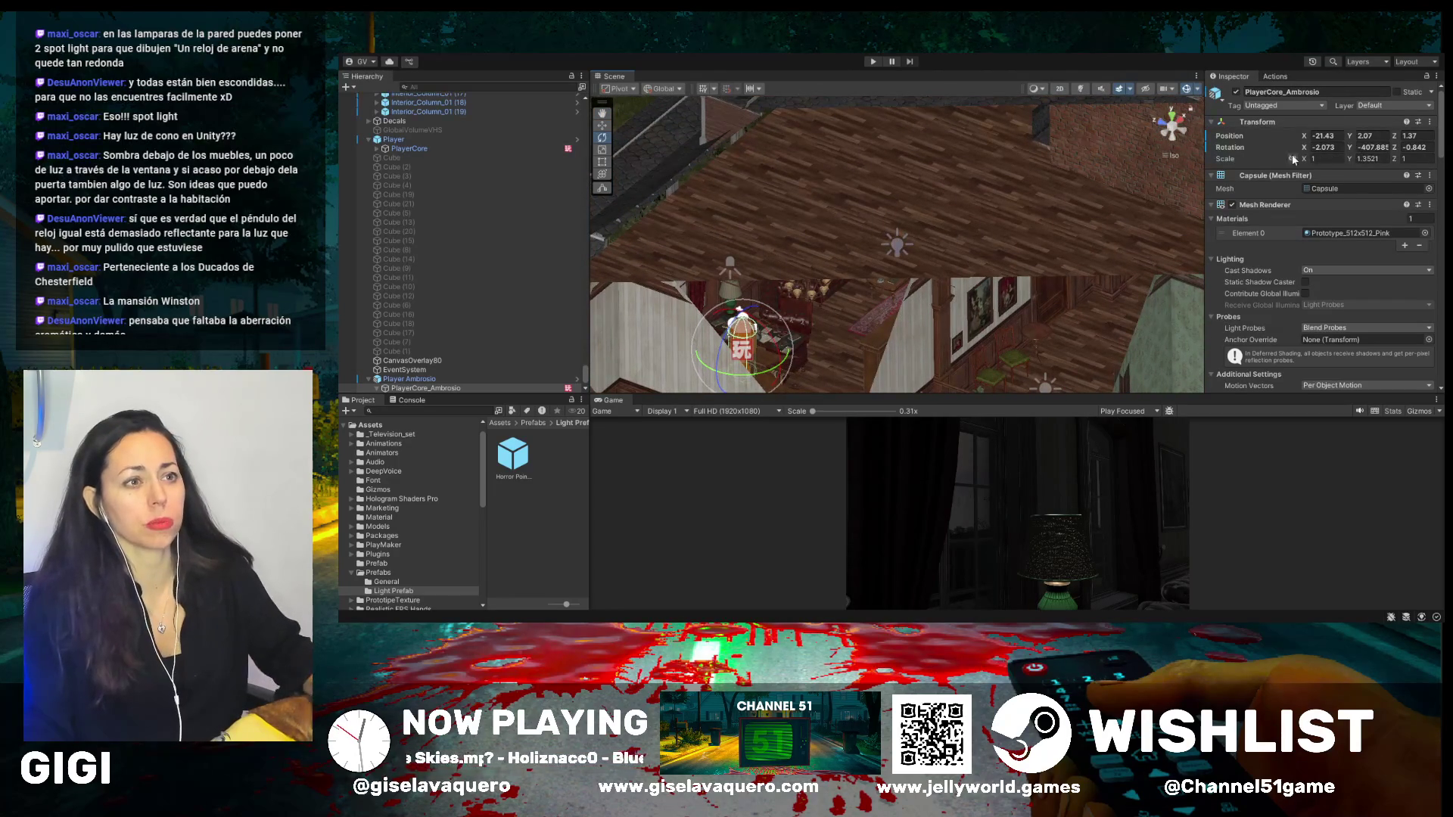
- Set PlayerCore_Ambrosio's rotation to X 0, Z 0, Y -400
left_click(1343, 148)
type("0")
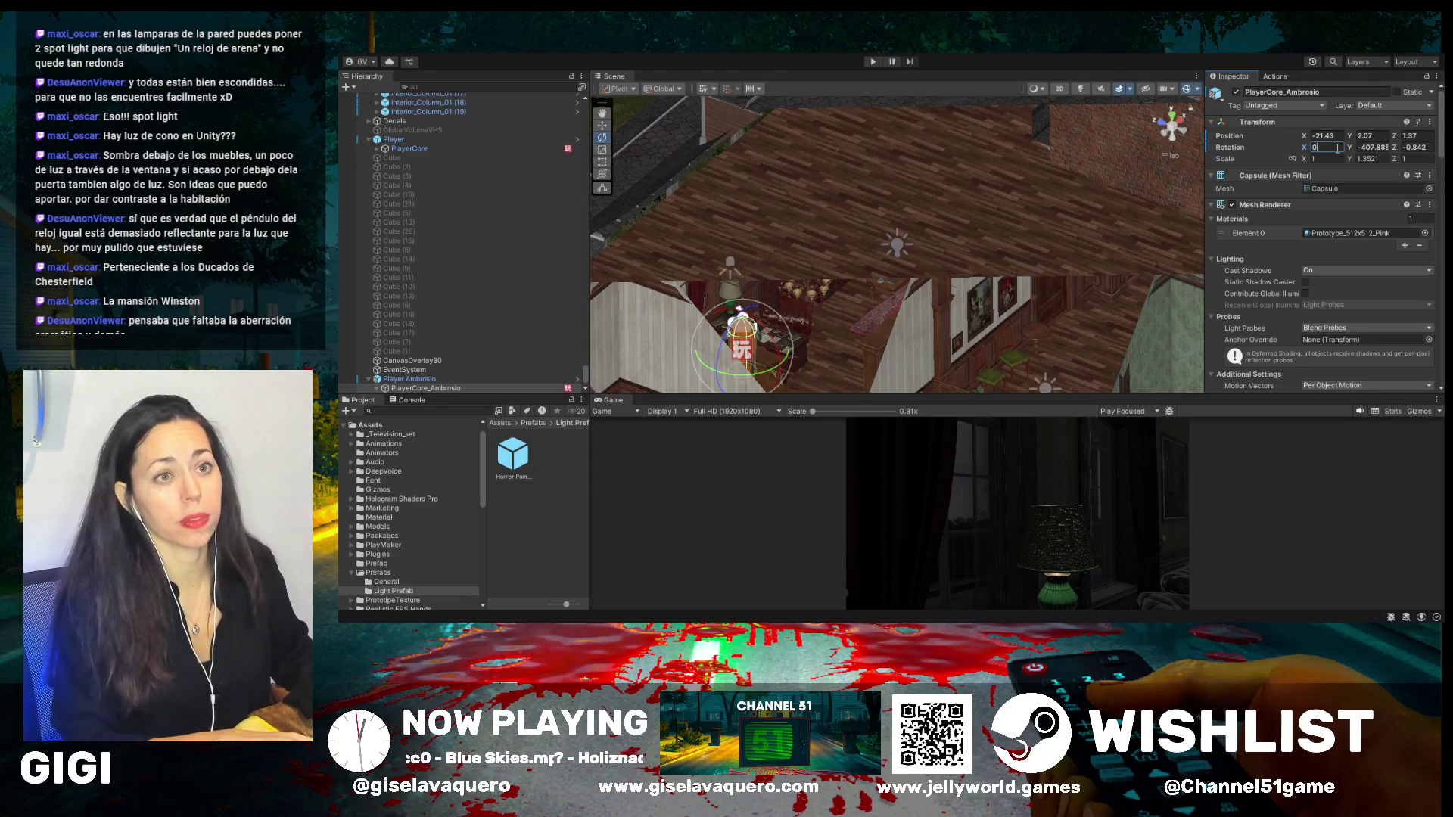
left_click(1430, 148)
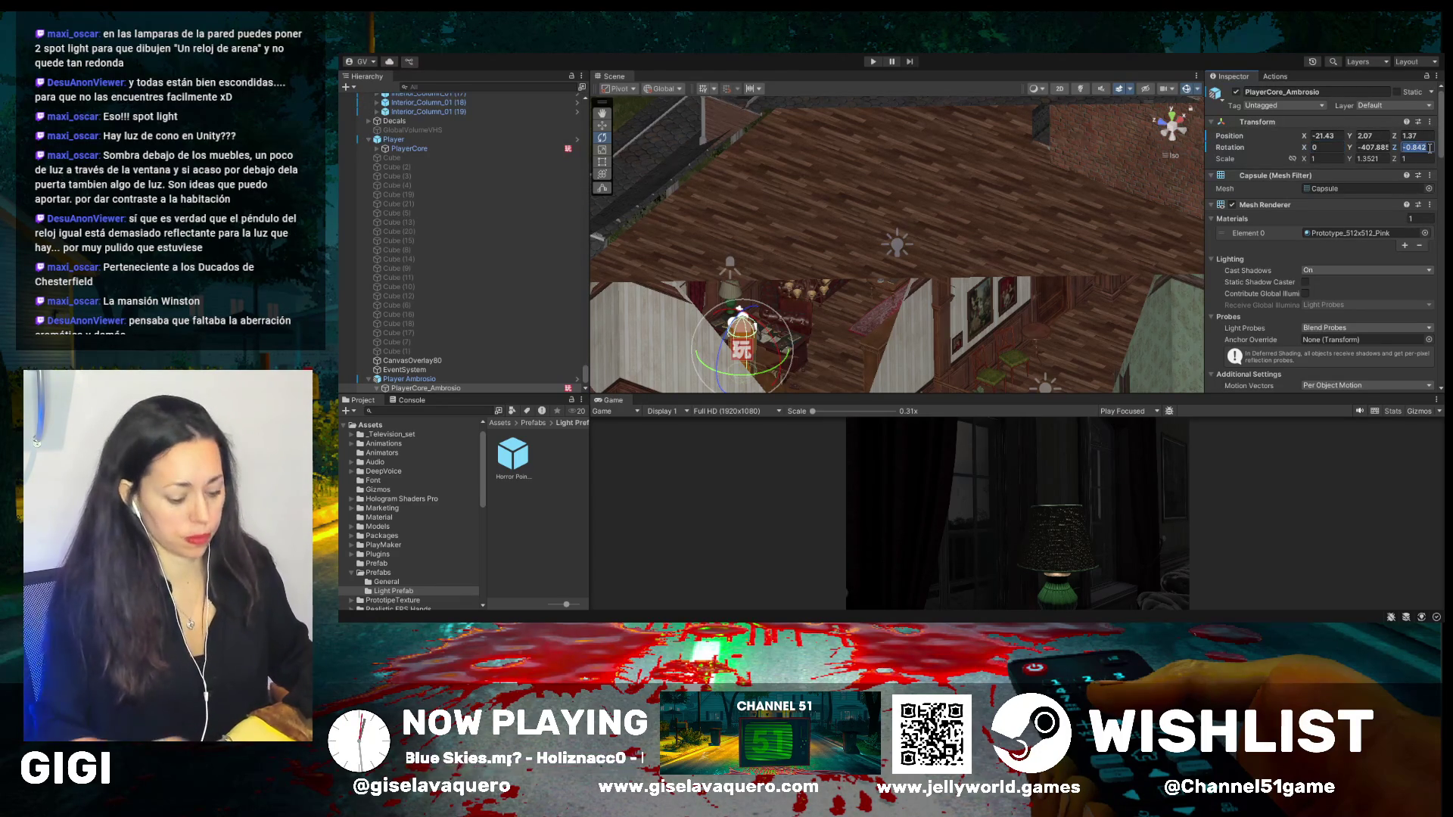
type("0")
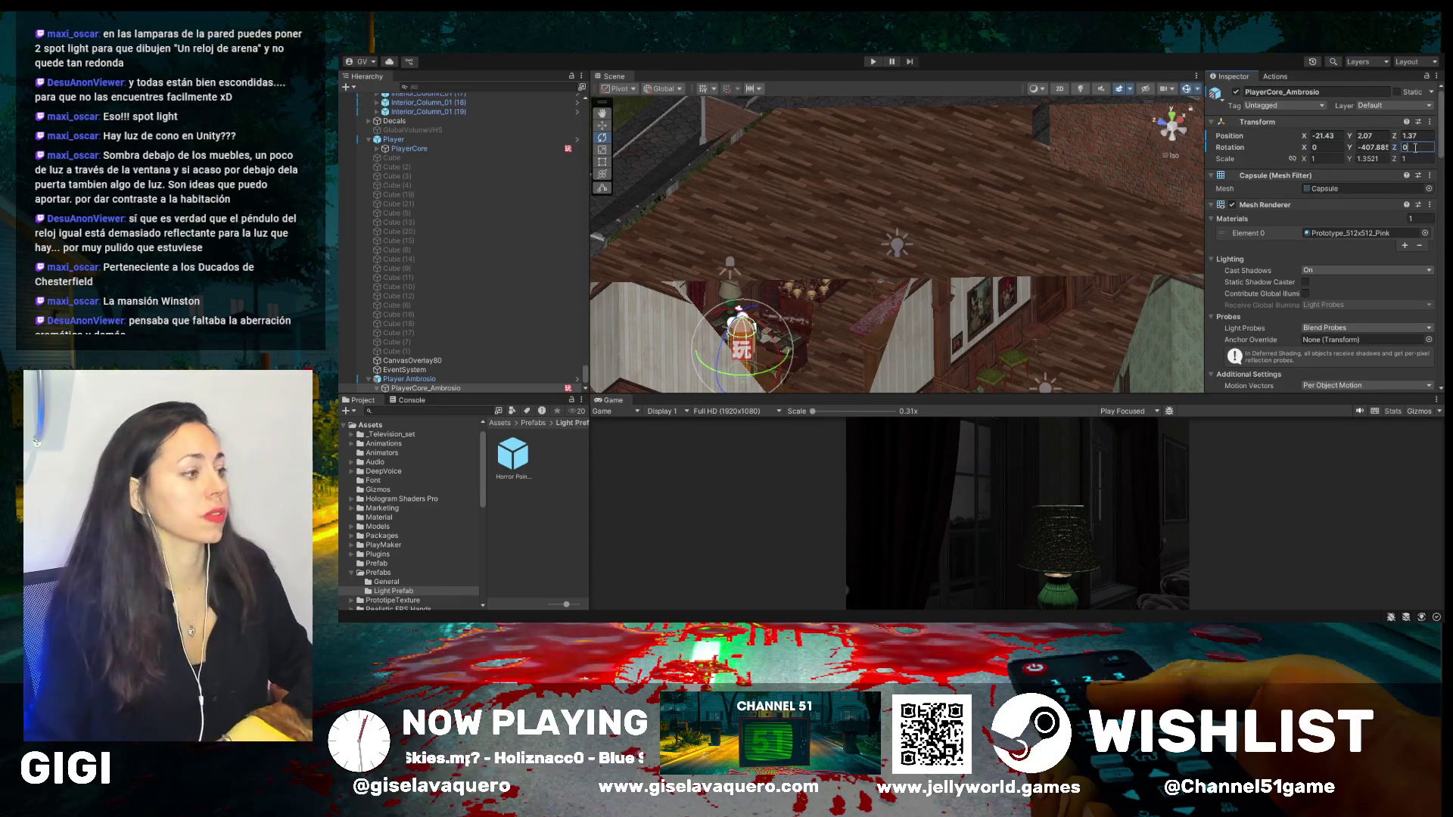
left_click(1371, 146)
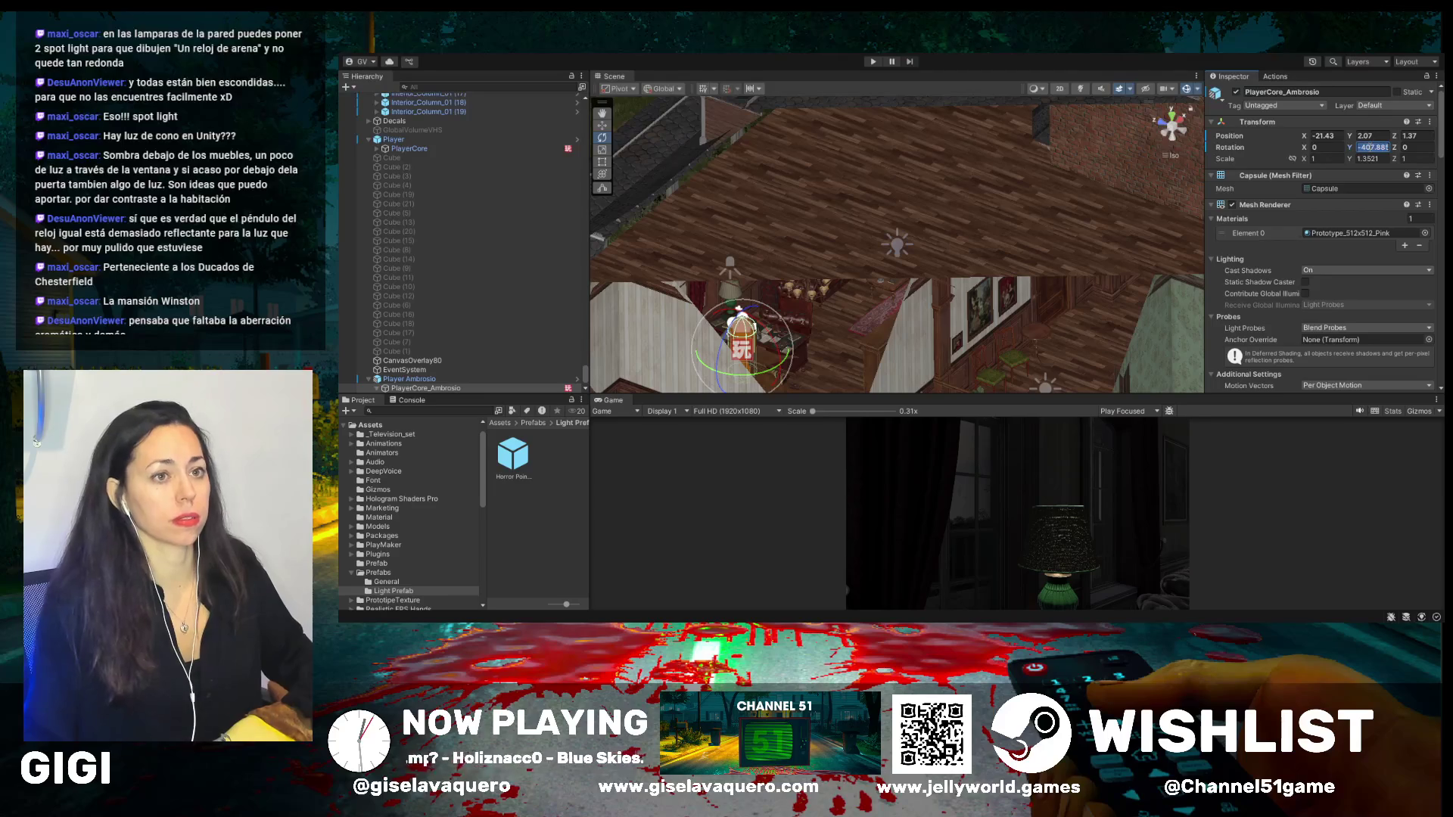
type("-400")
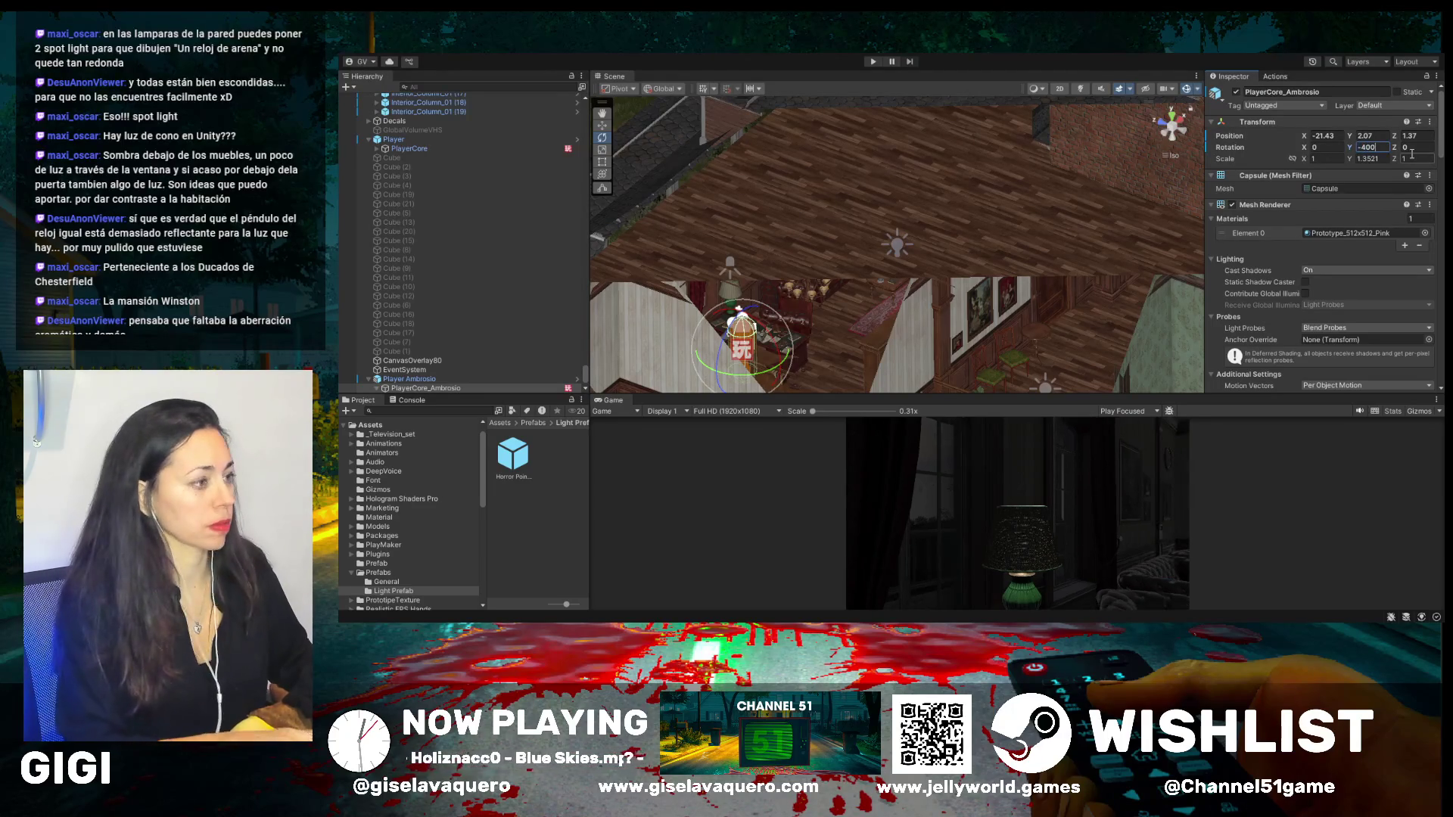
- Fine-tune the capsule's rotation to about 8.206, -403.312, 9.735 beside the desk
mouse_move(837, 342)
left_mouse_down()
mouse_move(756, 306)
mouse_move(660, 362)
mouse_move(666, 375)
left_mouse_up()
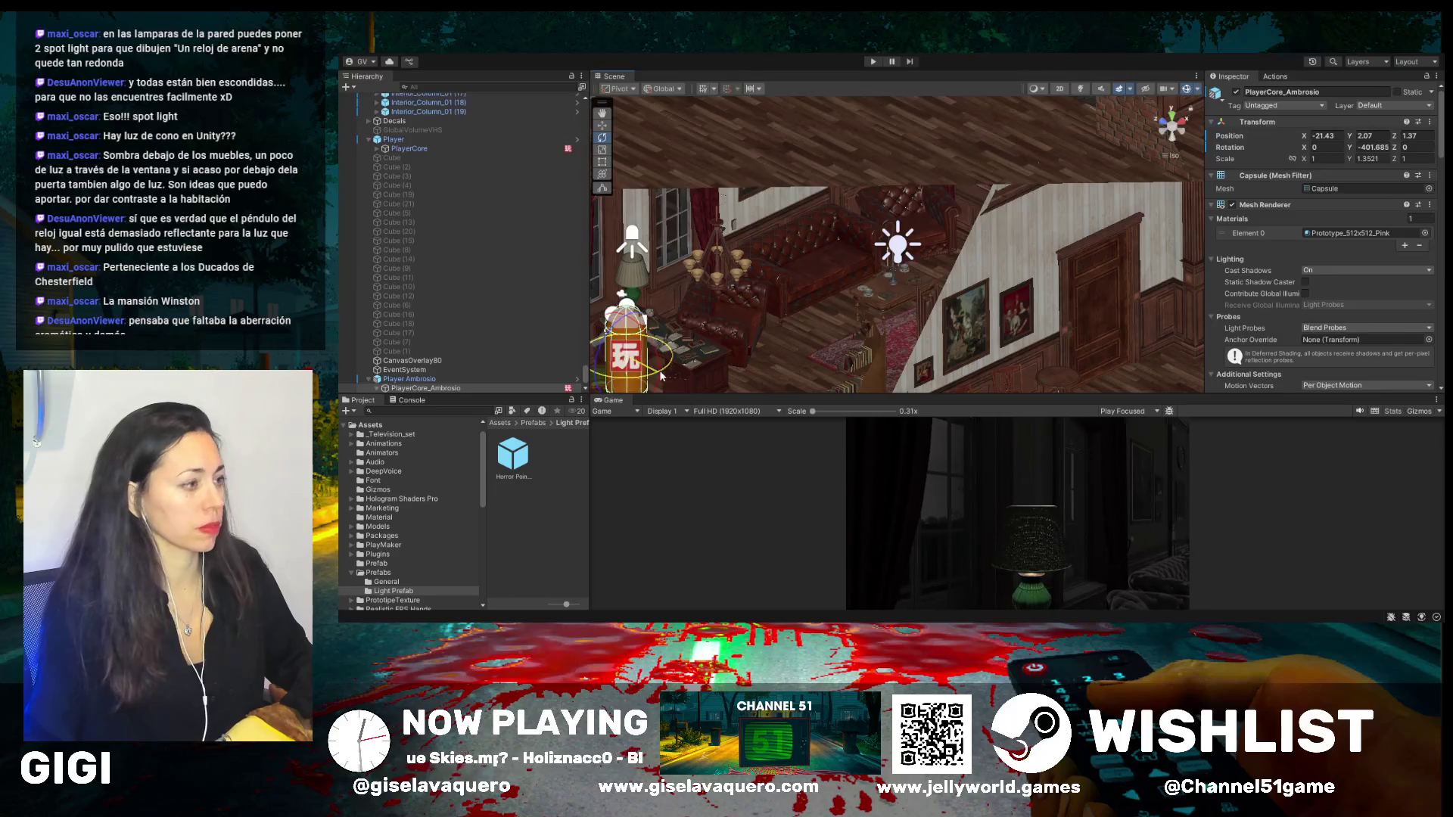
left_click_drag(616, 329, 632, 316)
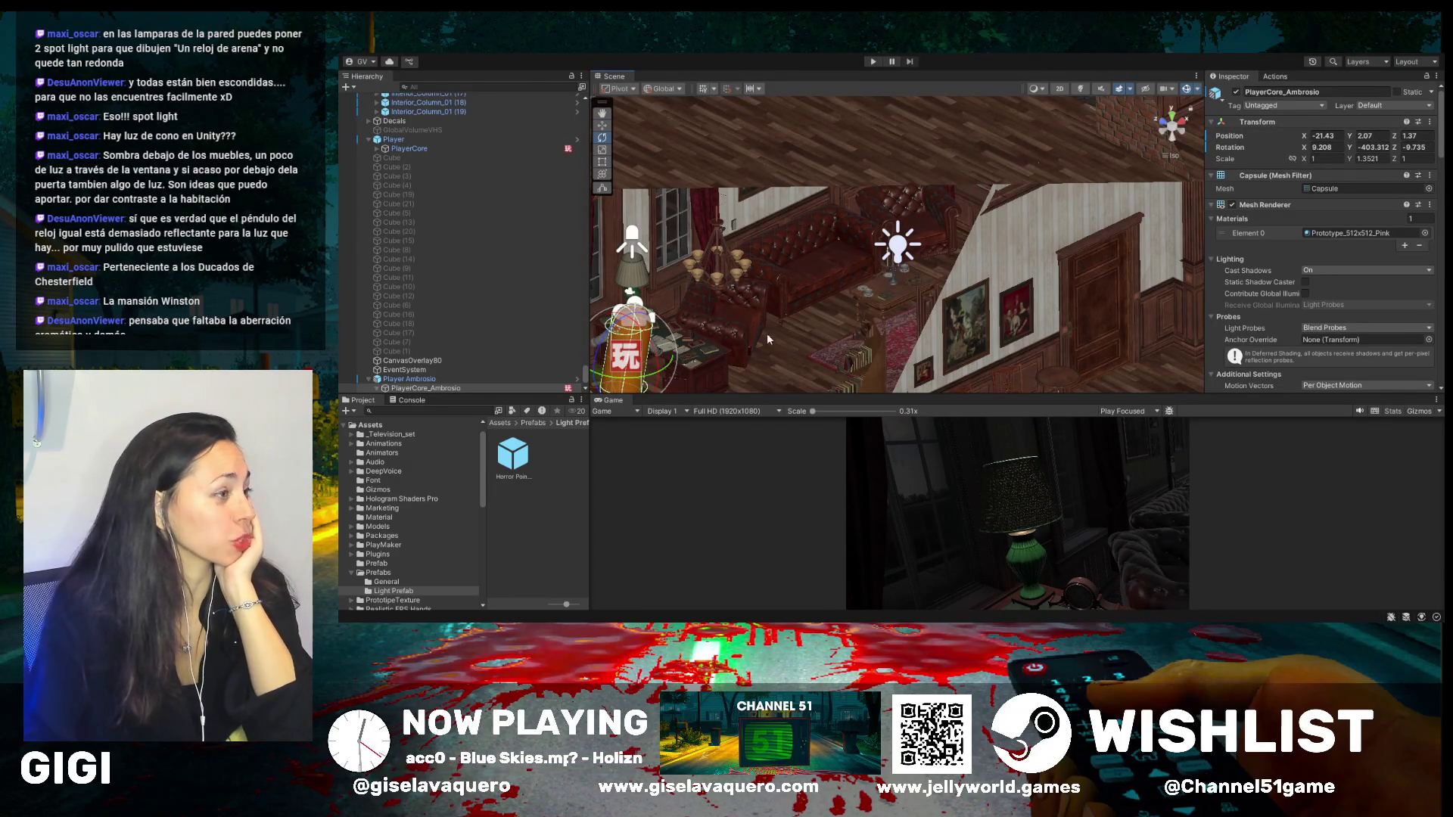
key("w")
key("f")
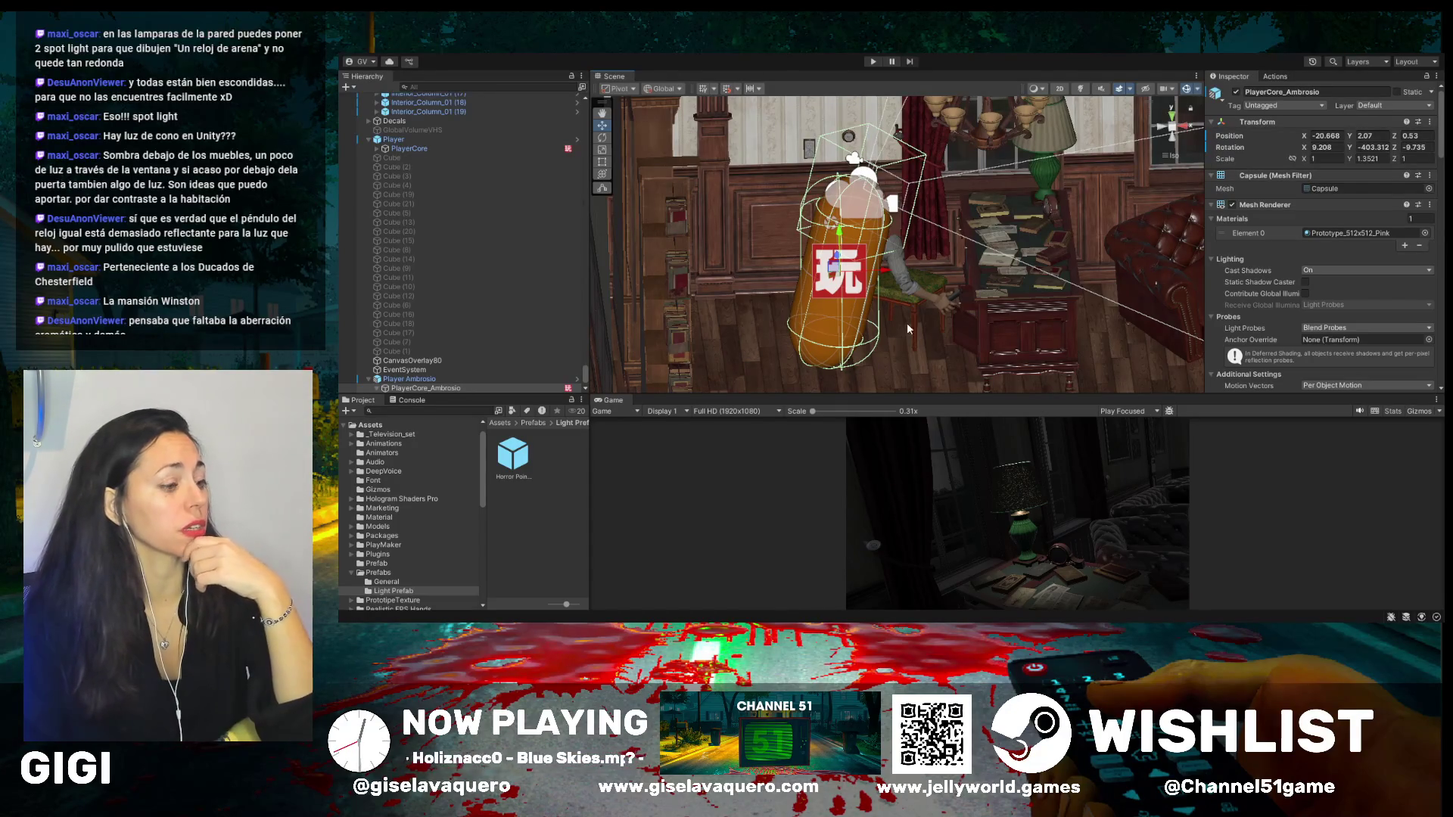
left_click_drag(937, 288, 1048, 136)
left_click(1048, 136)
- Rename the Table_Lamp's Spot Light to Table_Lamb_Light
left_click(424, 135)
left_click(417, 134)
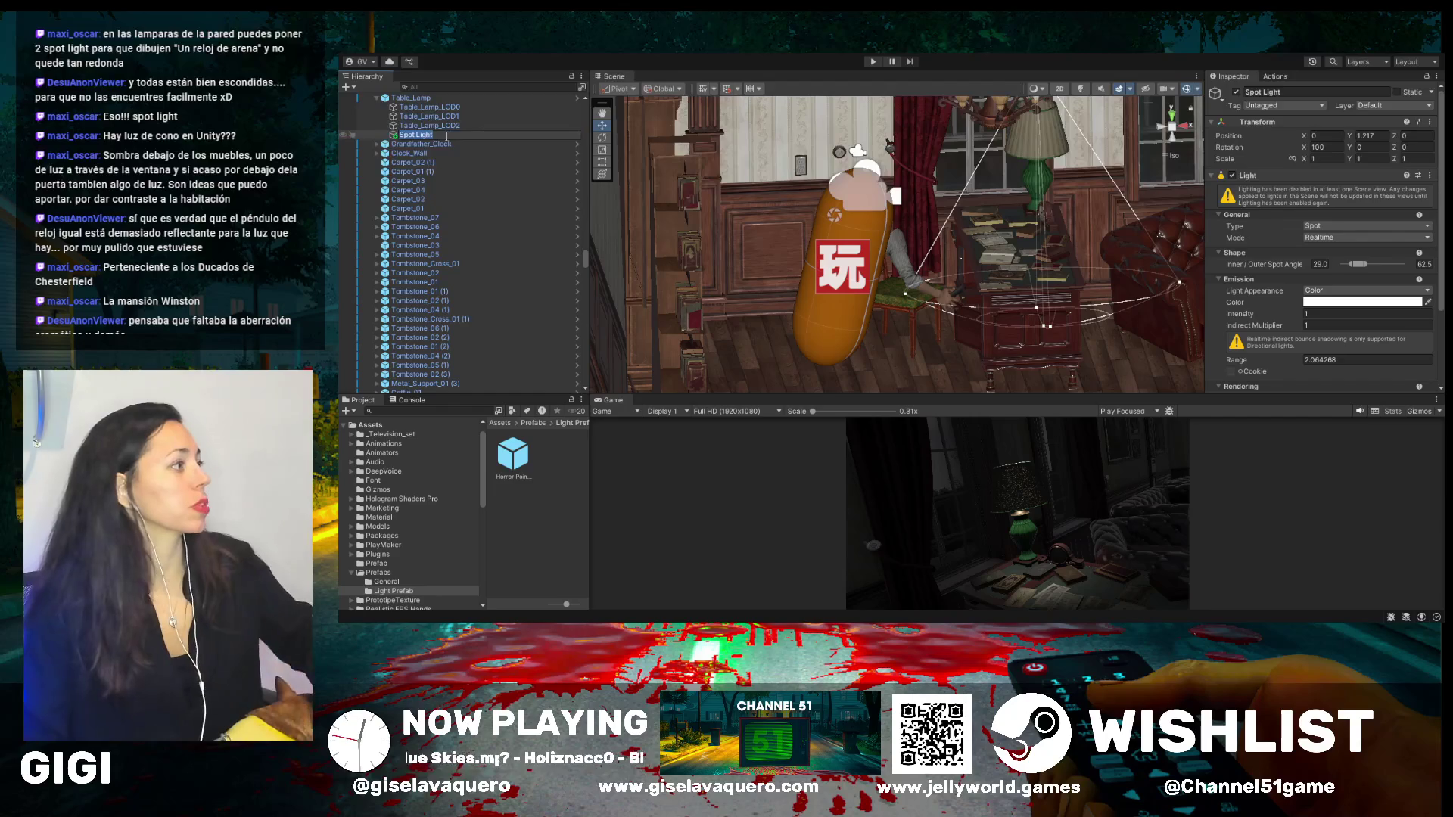
left_click(451, 137)
type("T")
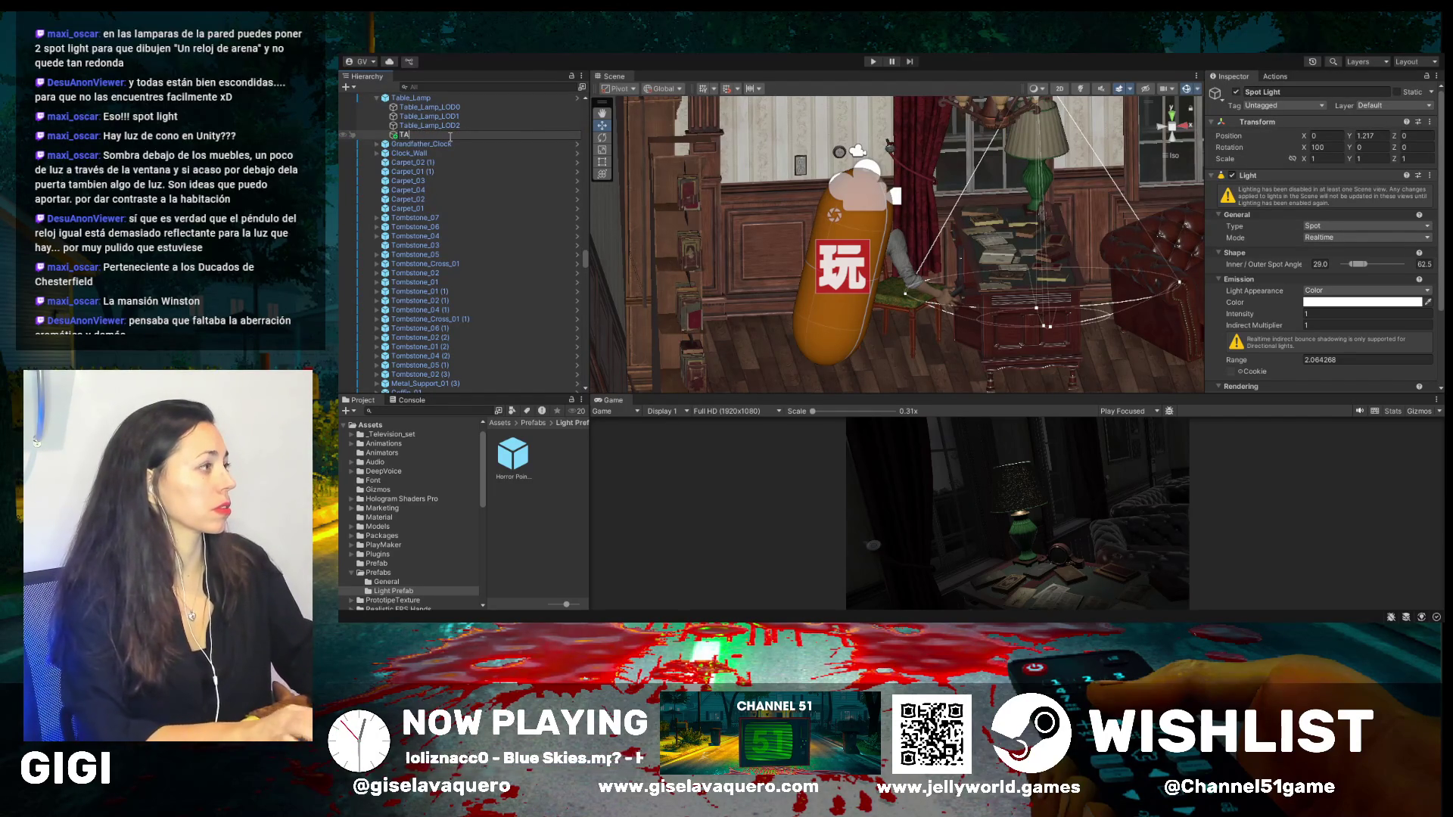
key("BackSpace")
type("able")
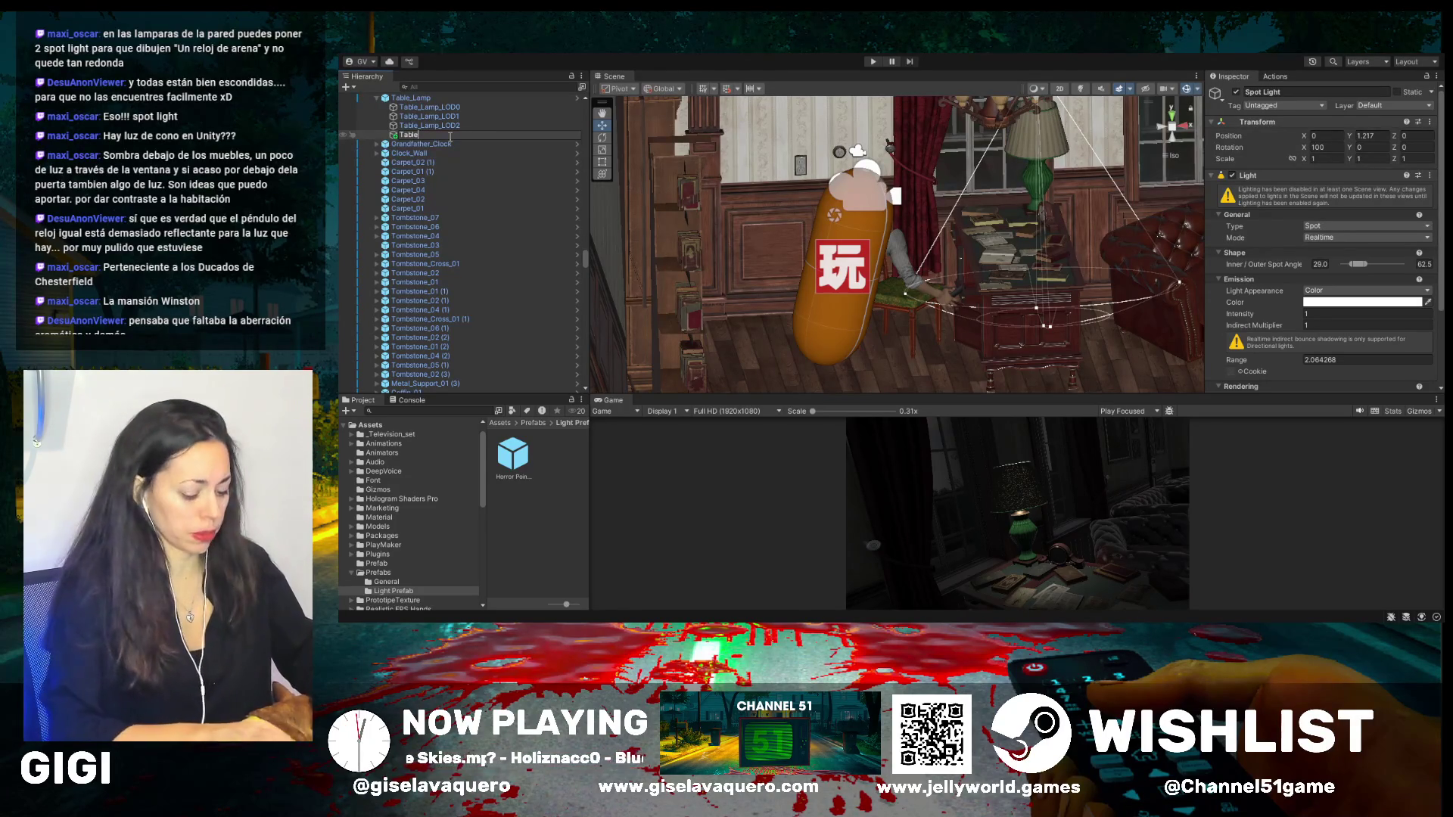
type("_Lamb")
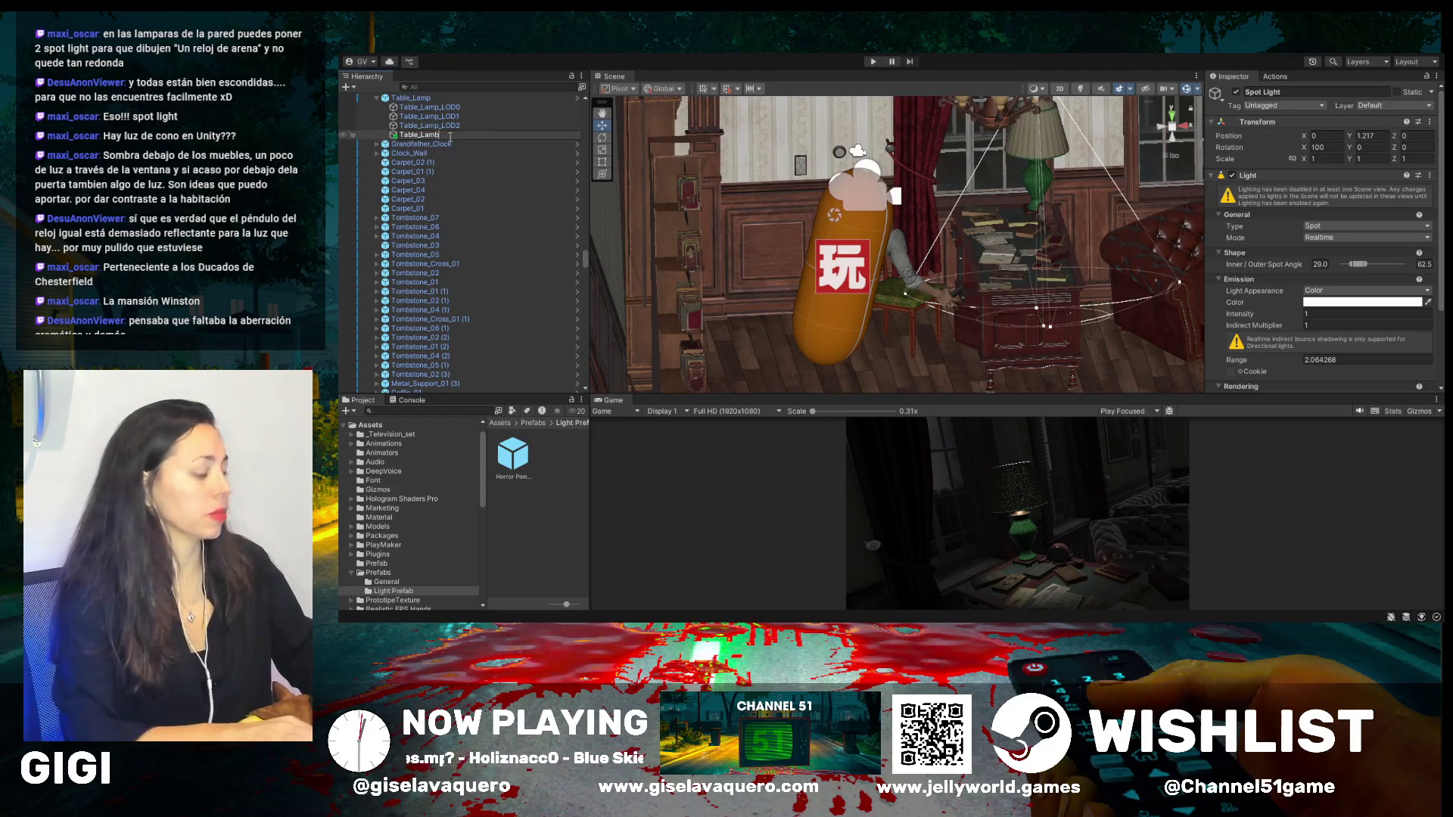
type("_Light")
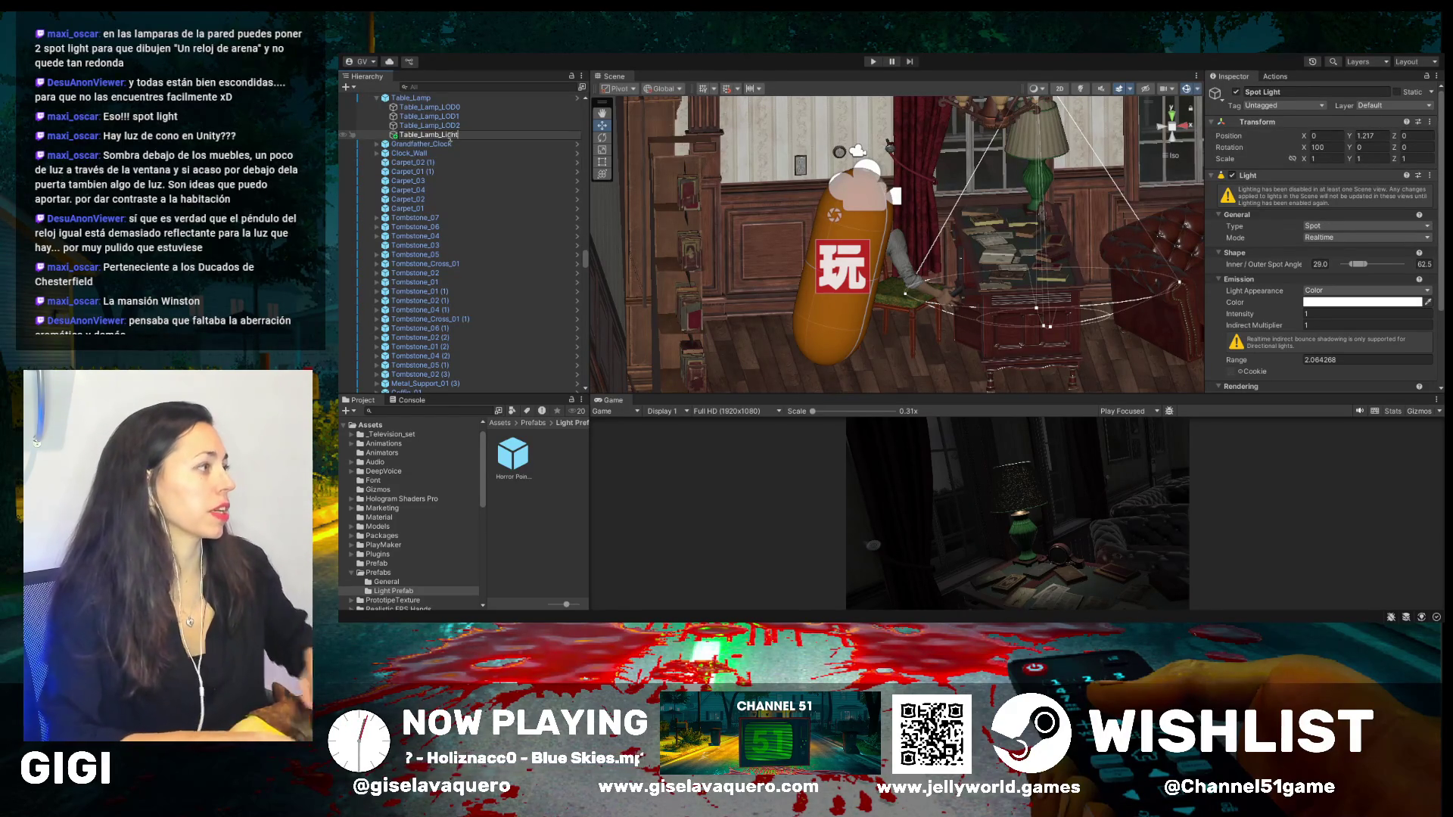
key("Return")
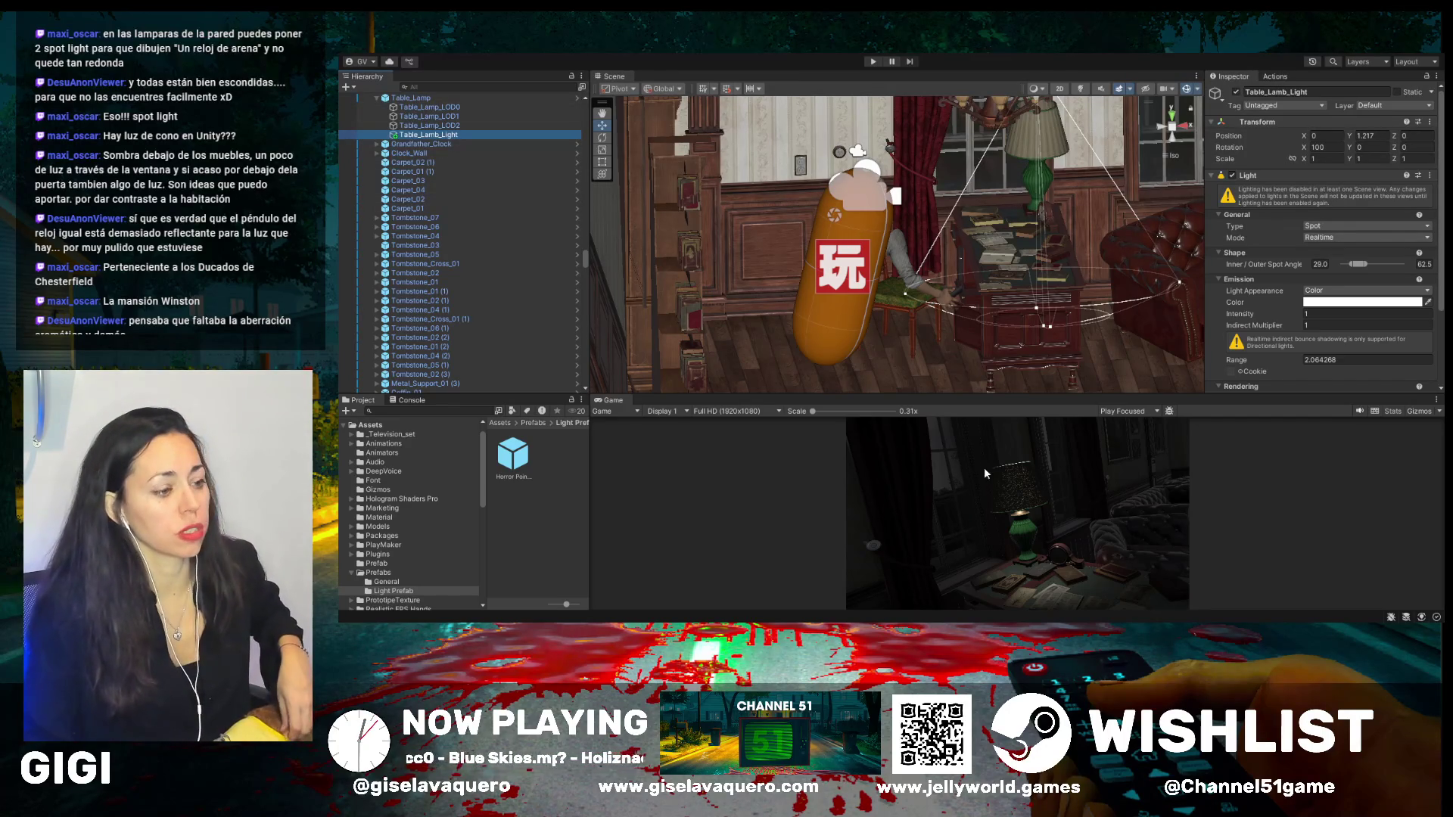
- Widen the Table_Lamb_Light spot cone slightly
left_click(1091, 584)
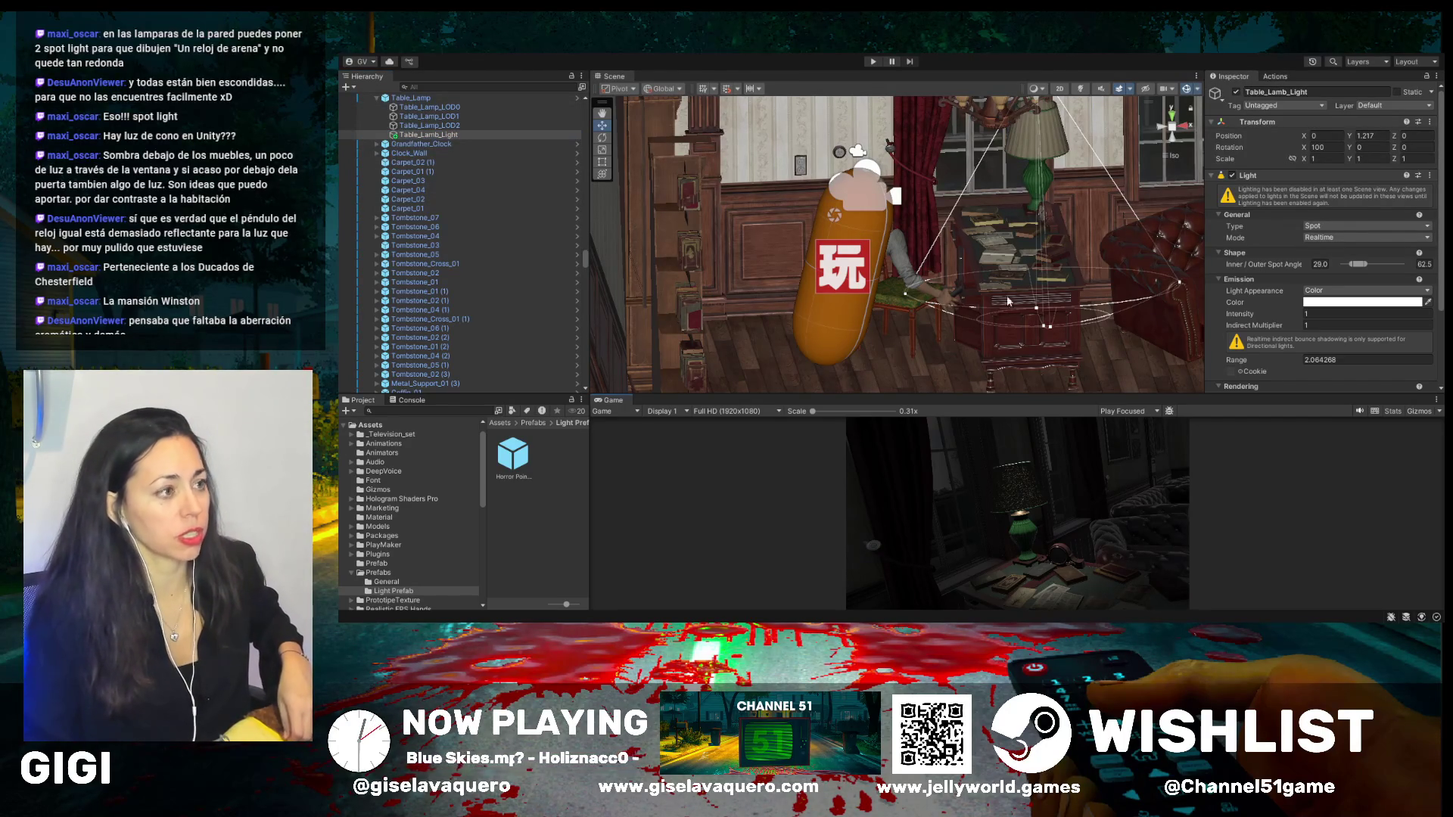
mouse_move(1016, 160)
left_mouse_down()
mouse_move(1028, 176)
mouse_move(1029, 160)
left_mouse_up()
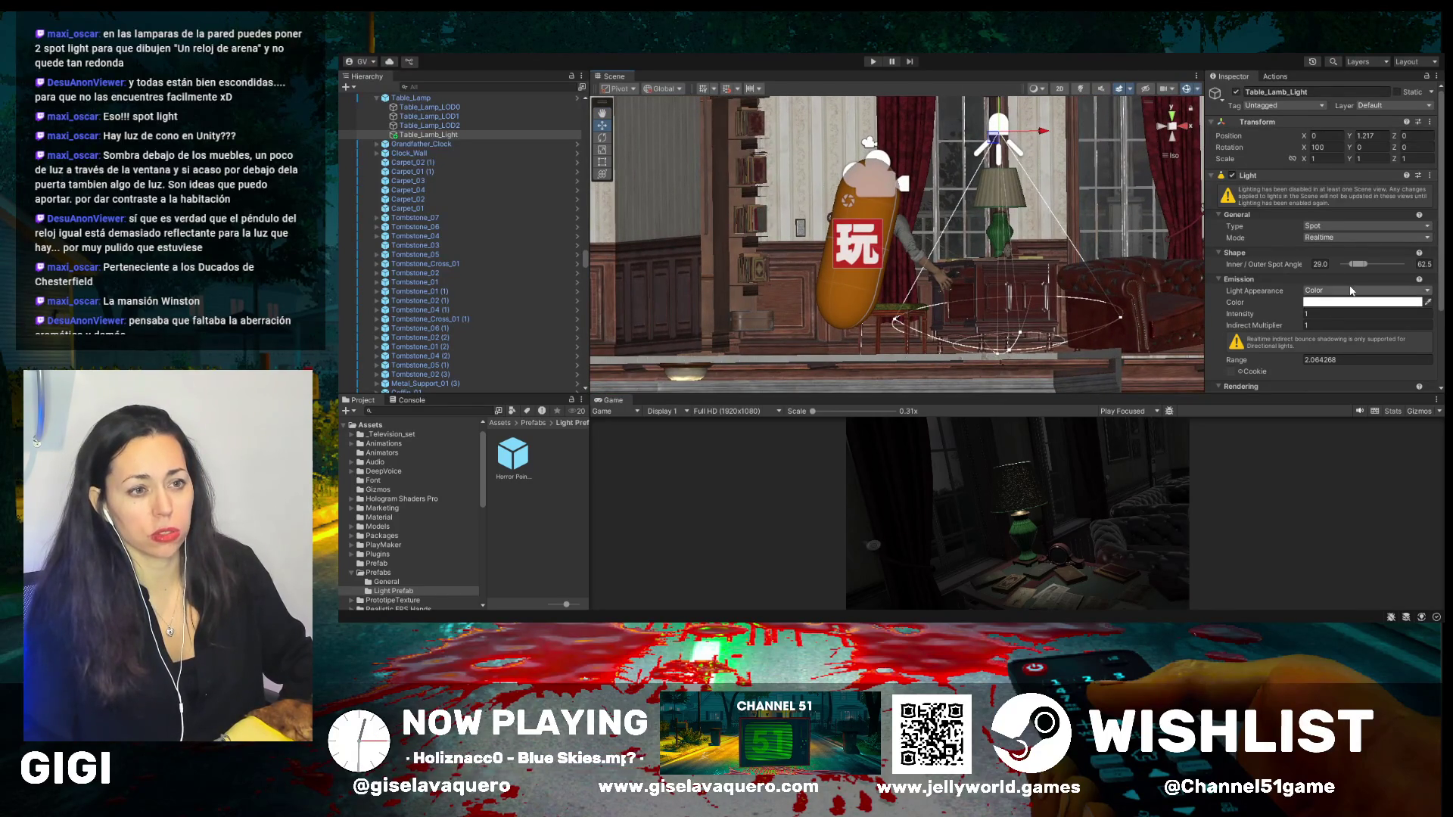
scroll(1352, 293, "down", 2)
left_click_drag(1357, 236, 1358, 236)
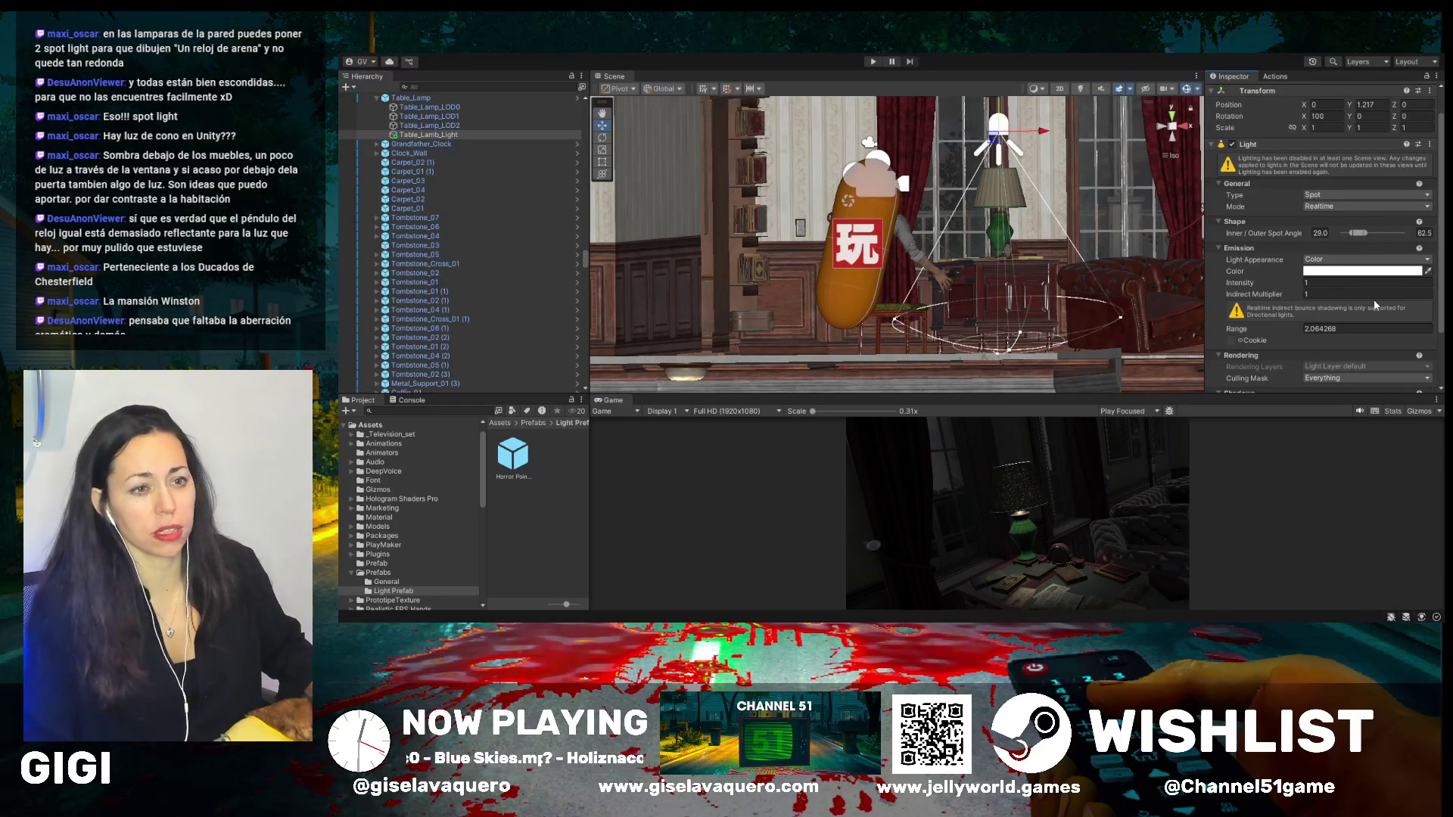
- Set the lamp light's Intensity to 2.8
left_click_drag(1304, 286, 1366, 294)
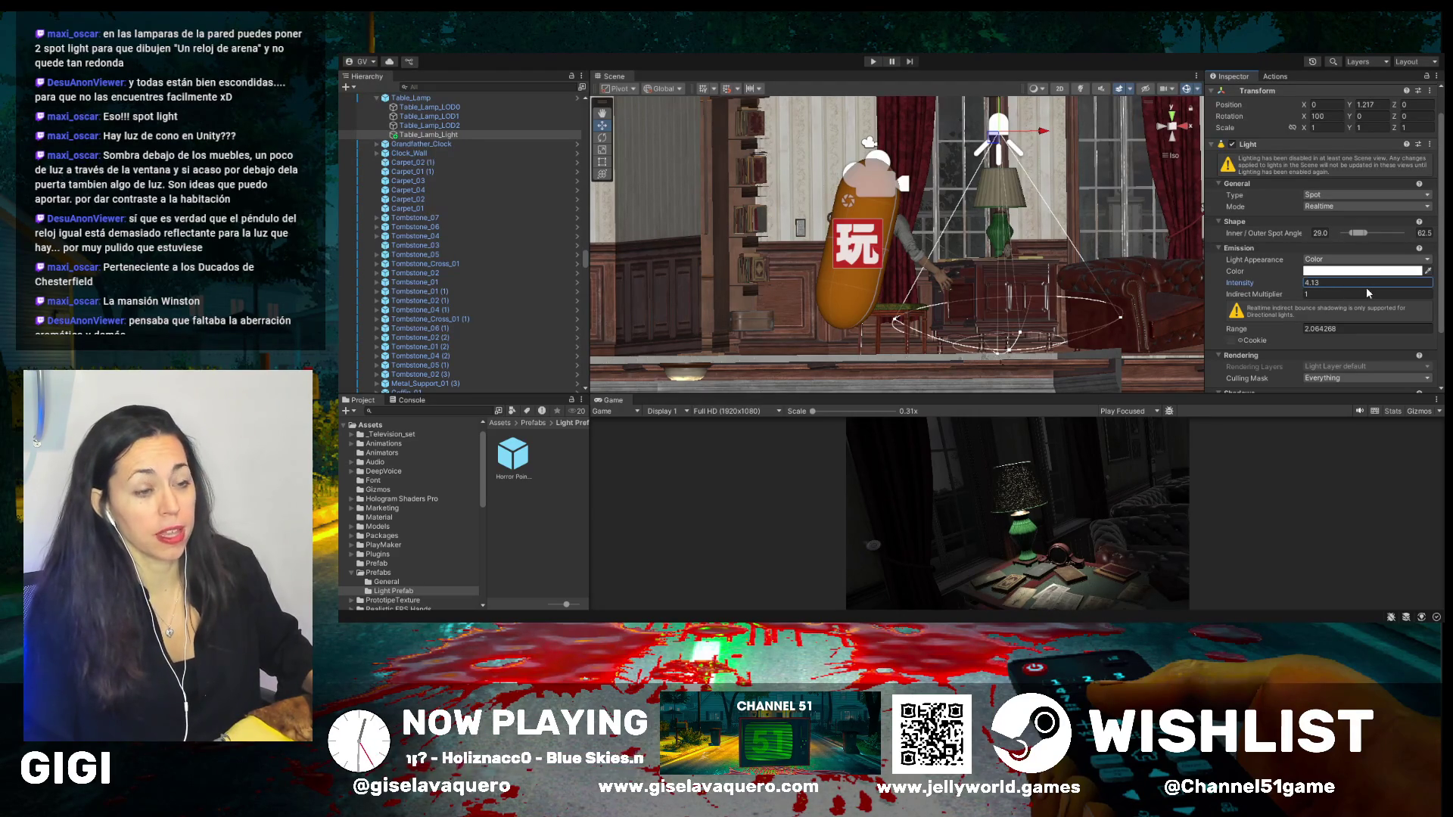
mouse_move(1306, 284)
left_mouse_down()
mouse_move(1419, 289)
mouse_move(1291, 297)
left_mouse_up()
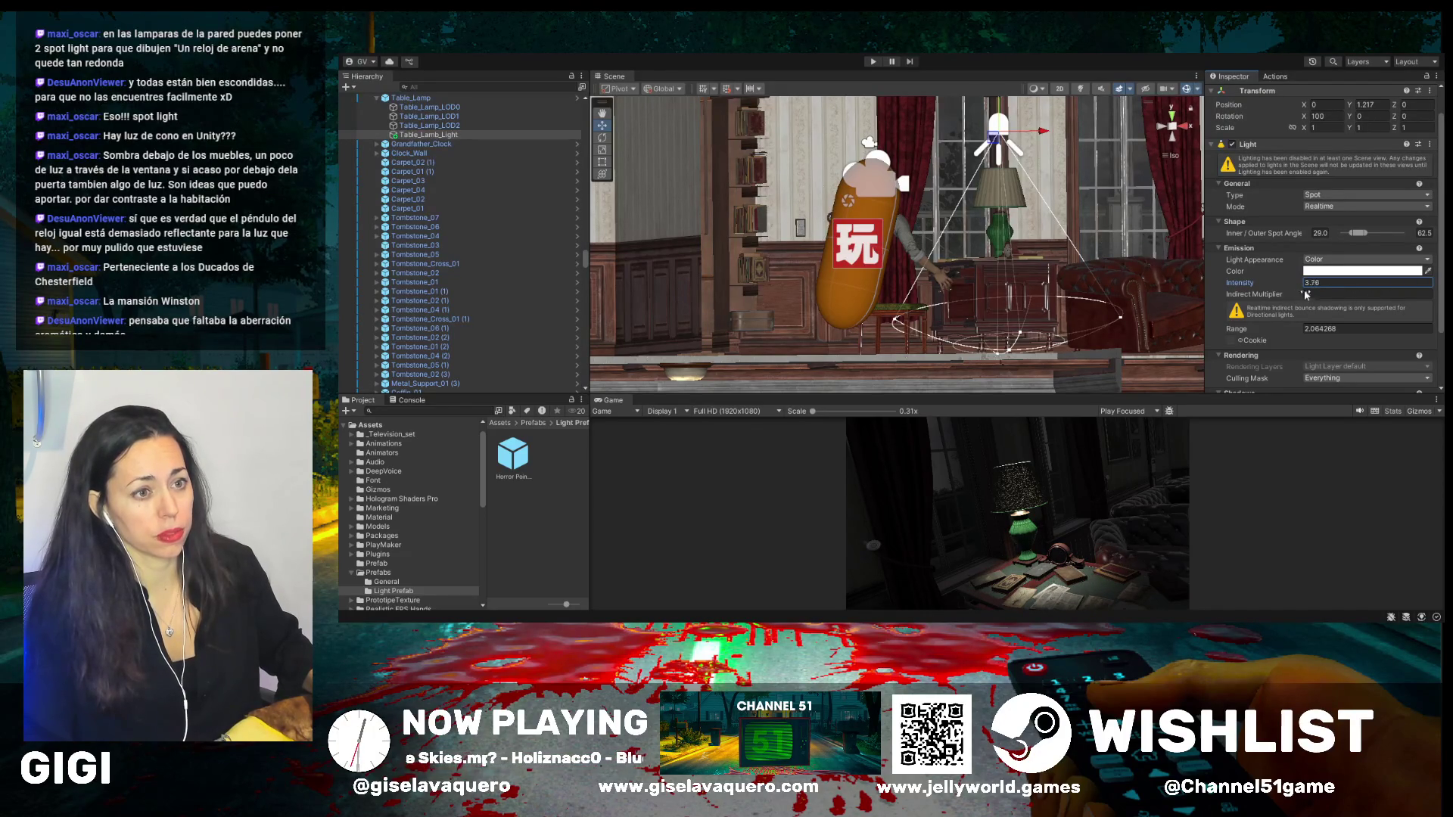
type("3.9")
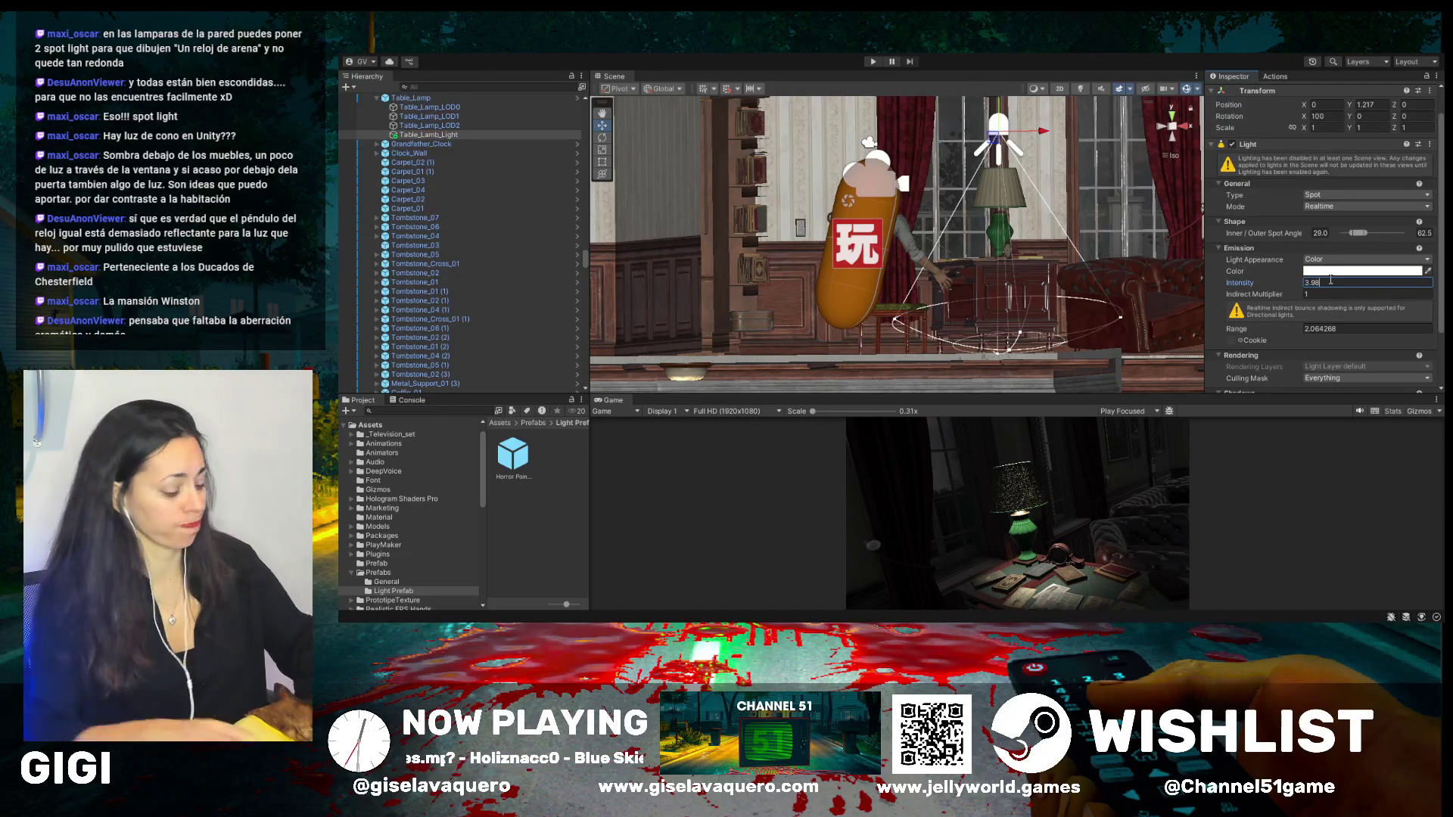
key("BackSpace")
type("5")
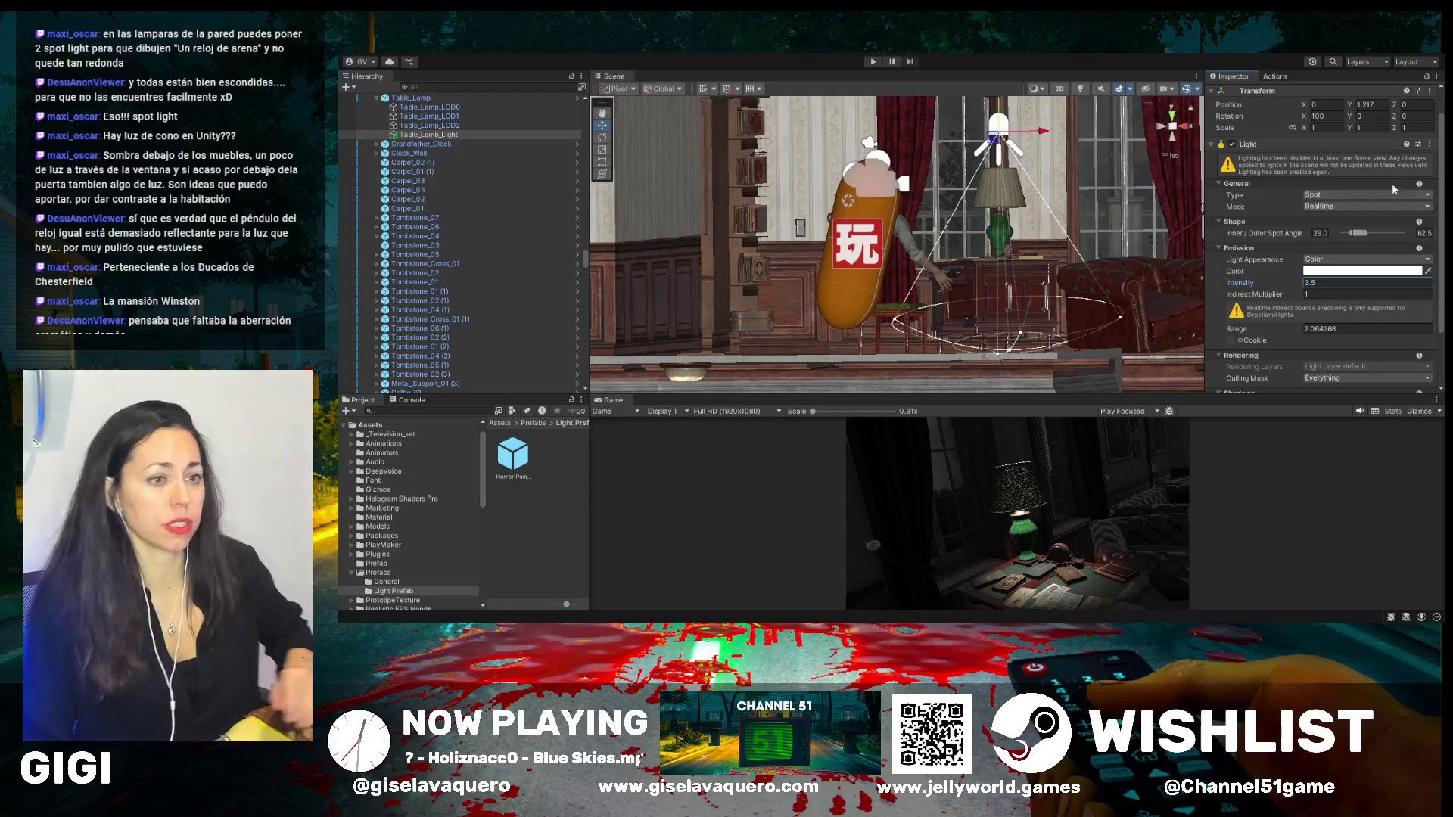
key("BackSpace")
key("BackSpace")
key("BackSpace")
type("2")
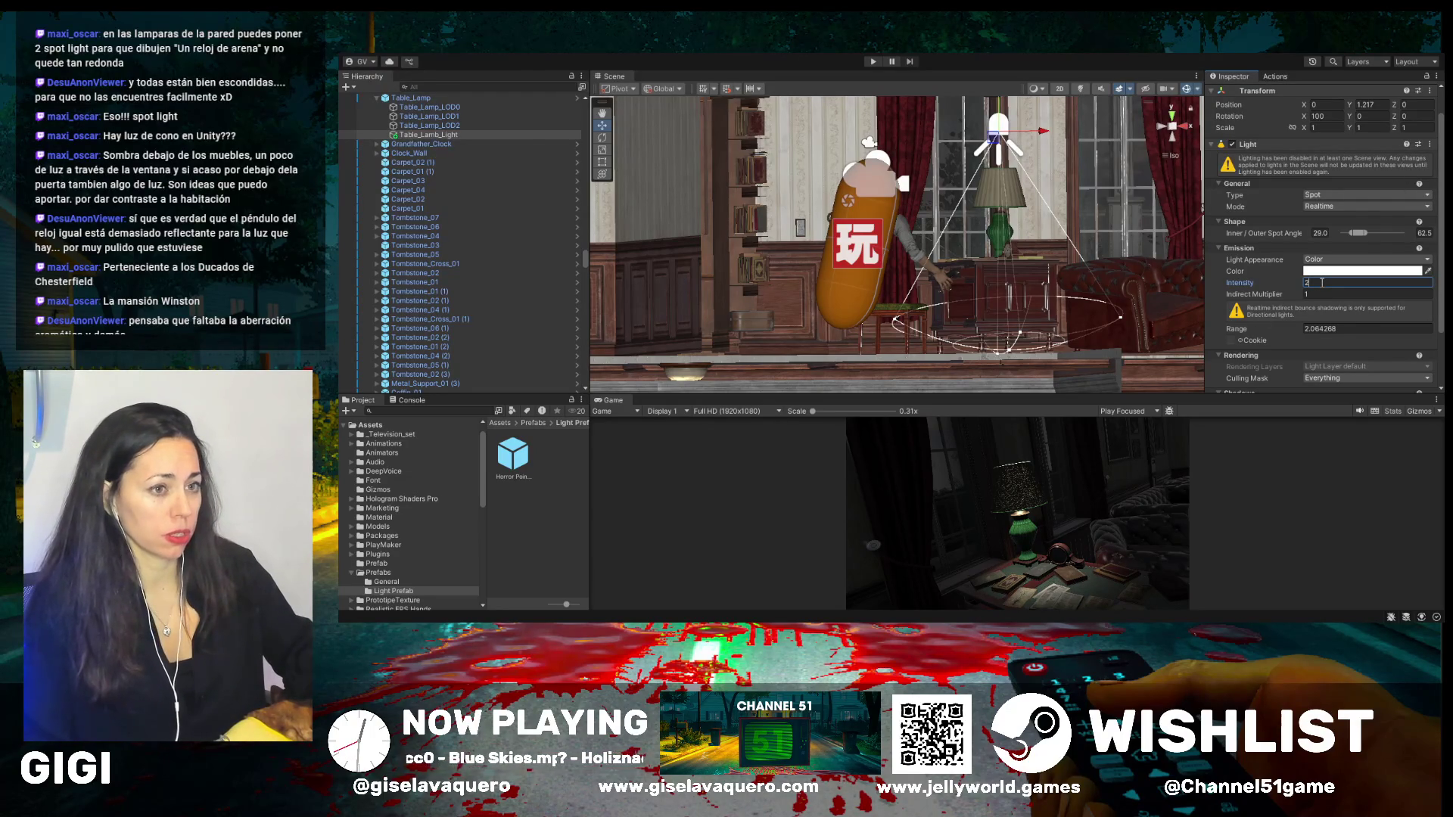
type(".8")
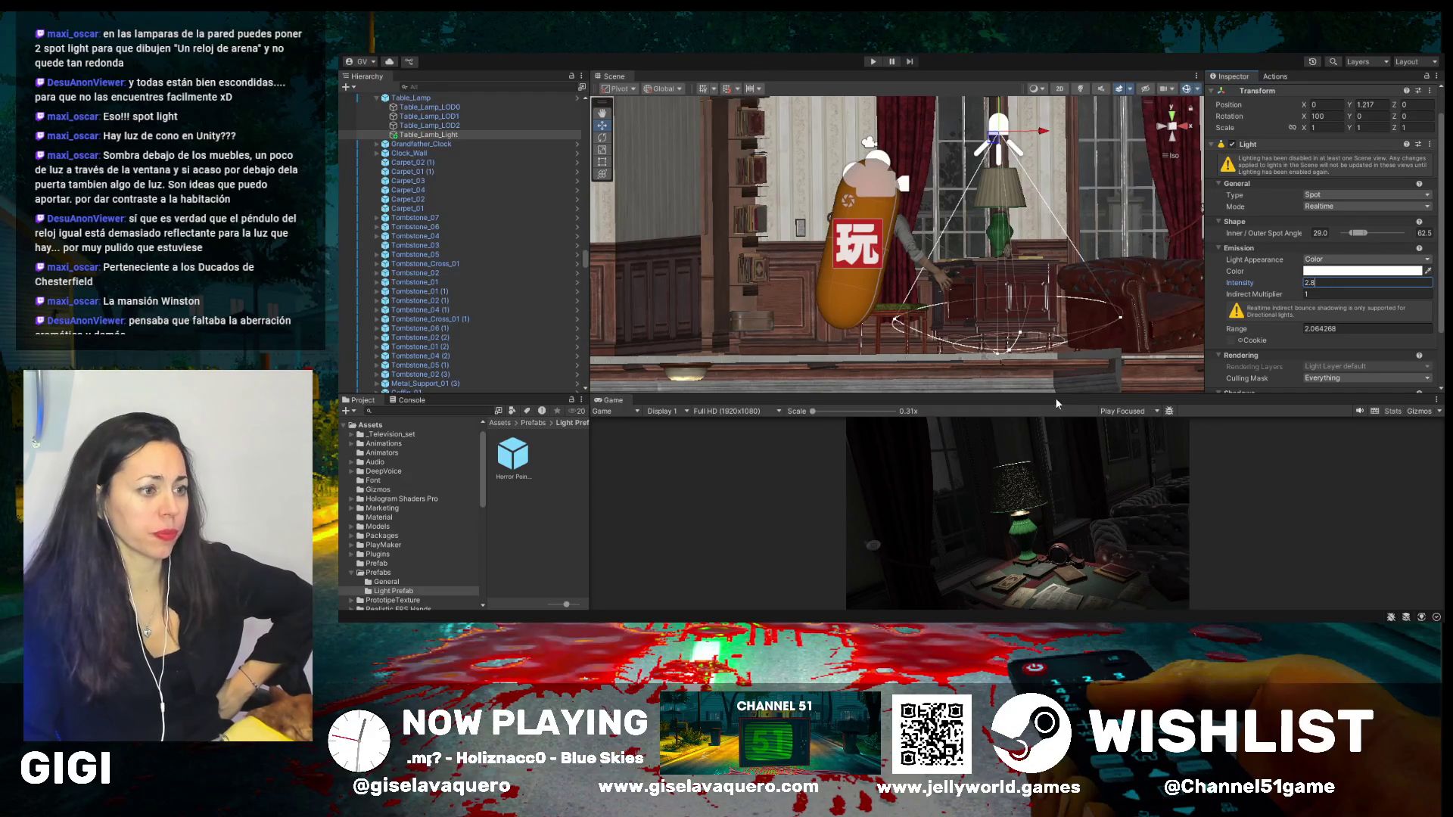
scroll(1294, 363, "down", 3)
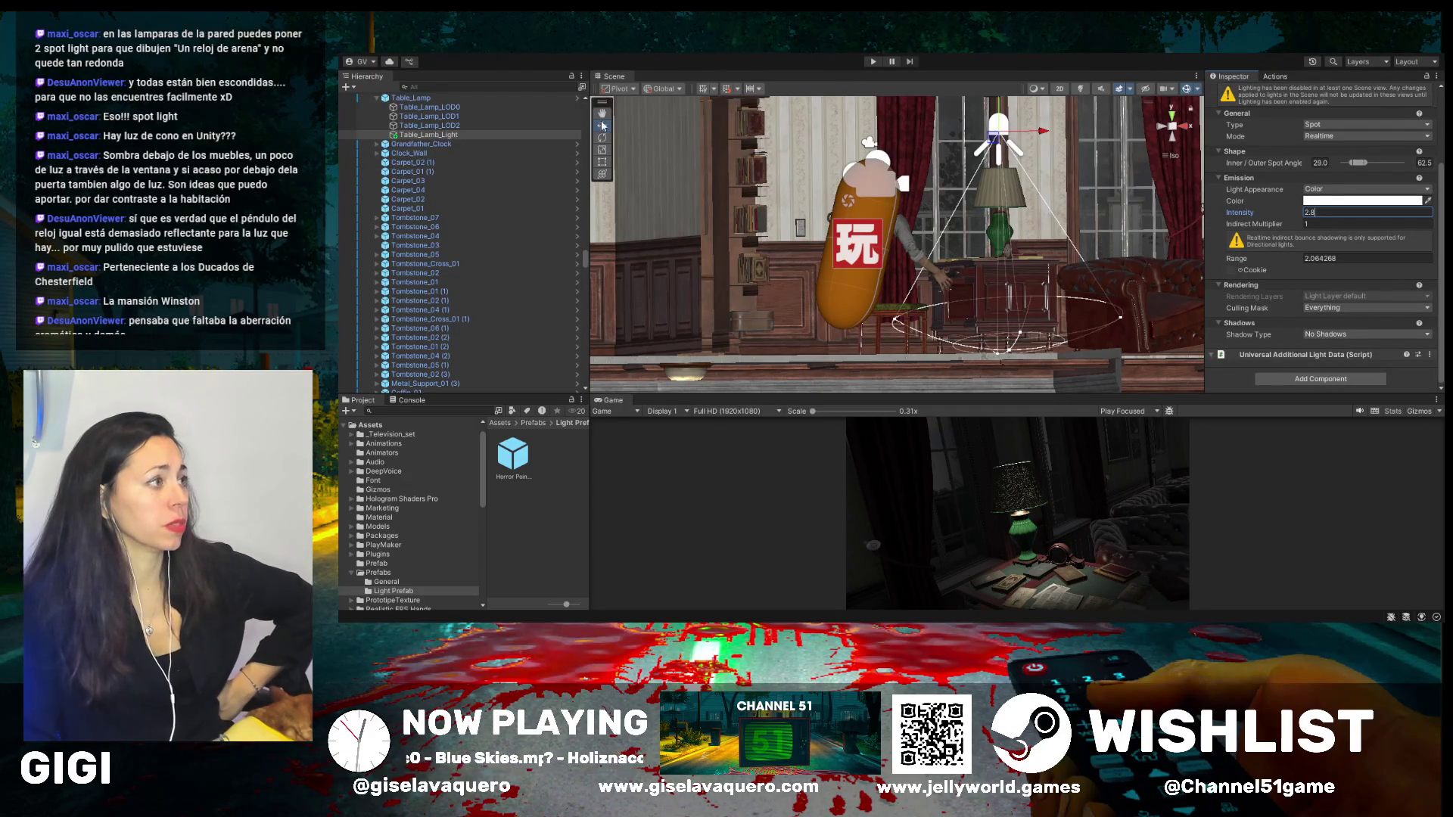
left_click_drag(850, 111, 825, 199)
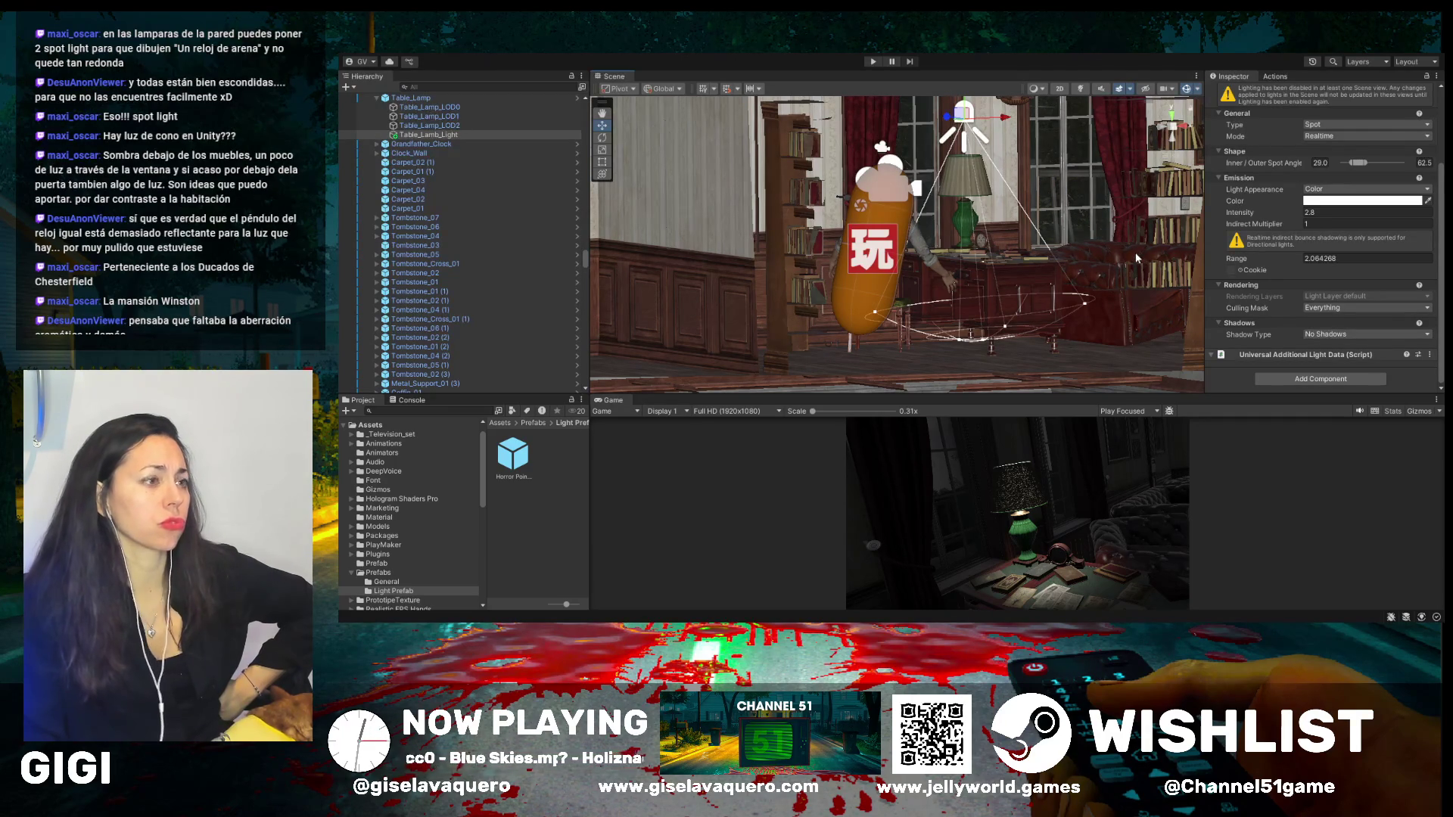
mouse_move(1116, 261)
left_mouse_down()
mouse_move(1071, 341)
mouse_move(1033, 299)
left_mouse_up()
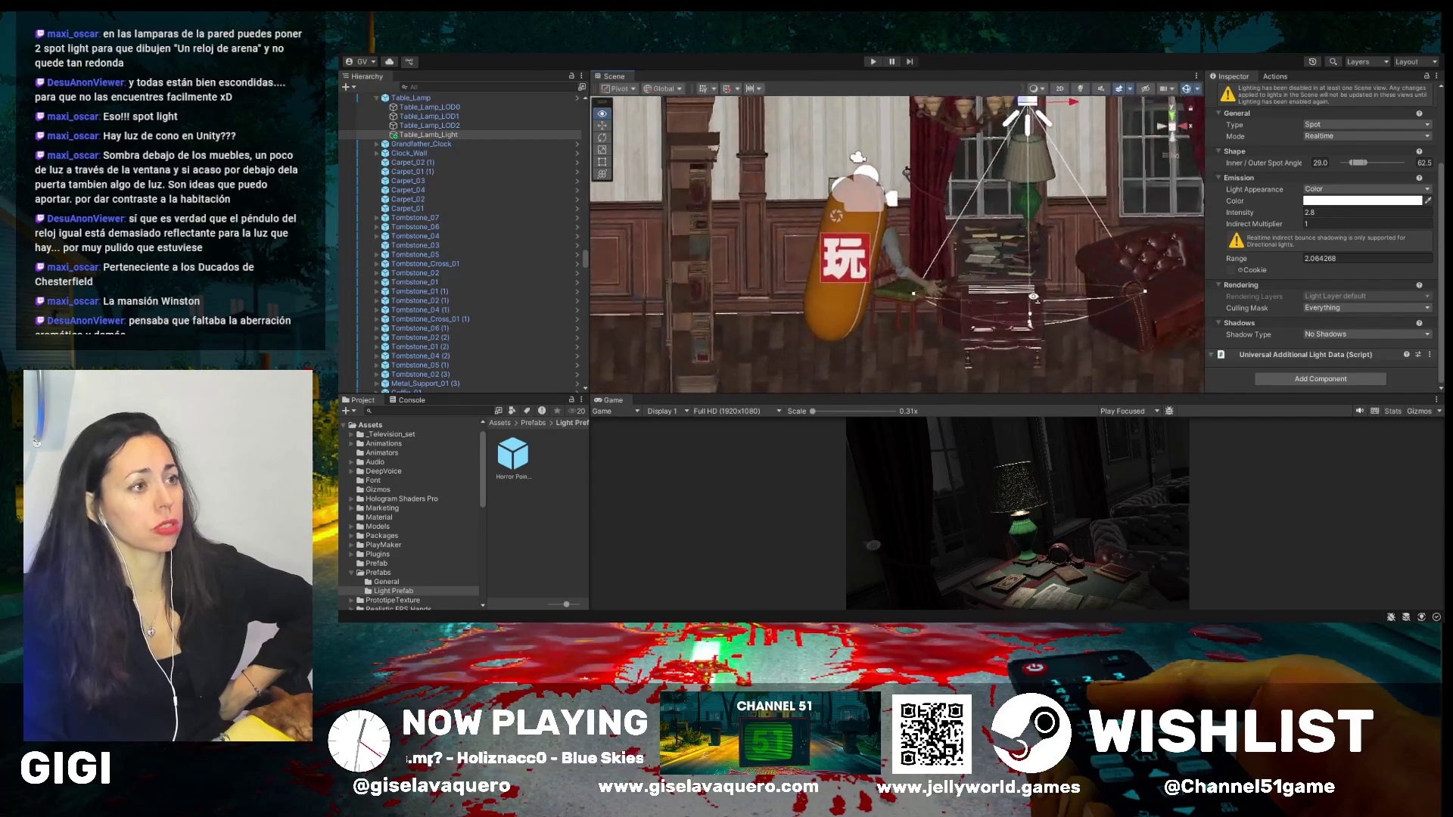
scroll(1033, 299, "down", 5)
scroll(969, 274, "down", 3)
scroll(970, 274, "up", 3)
scroll(783, 178, "up", 3)
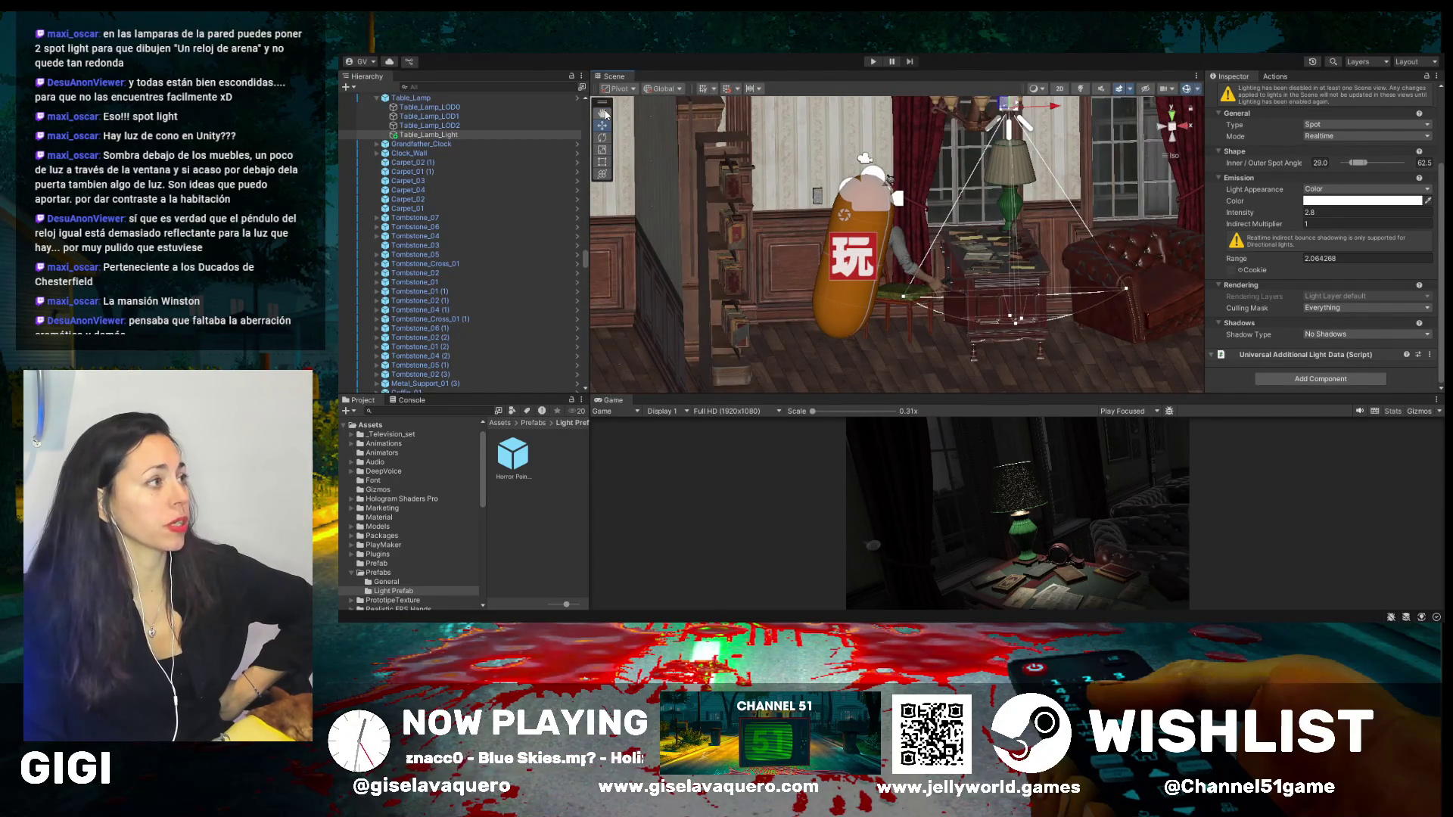
mouse_move(871, 242)
left_mouse_down()
mouse_move(787, 236)
mouse_move(988, 265)
mouse_move(954, 274)
mouse_move(719, 227)
left_mouse_up()
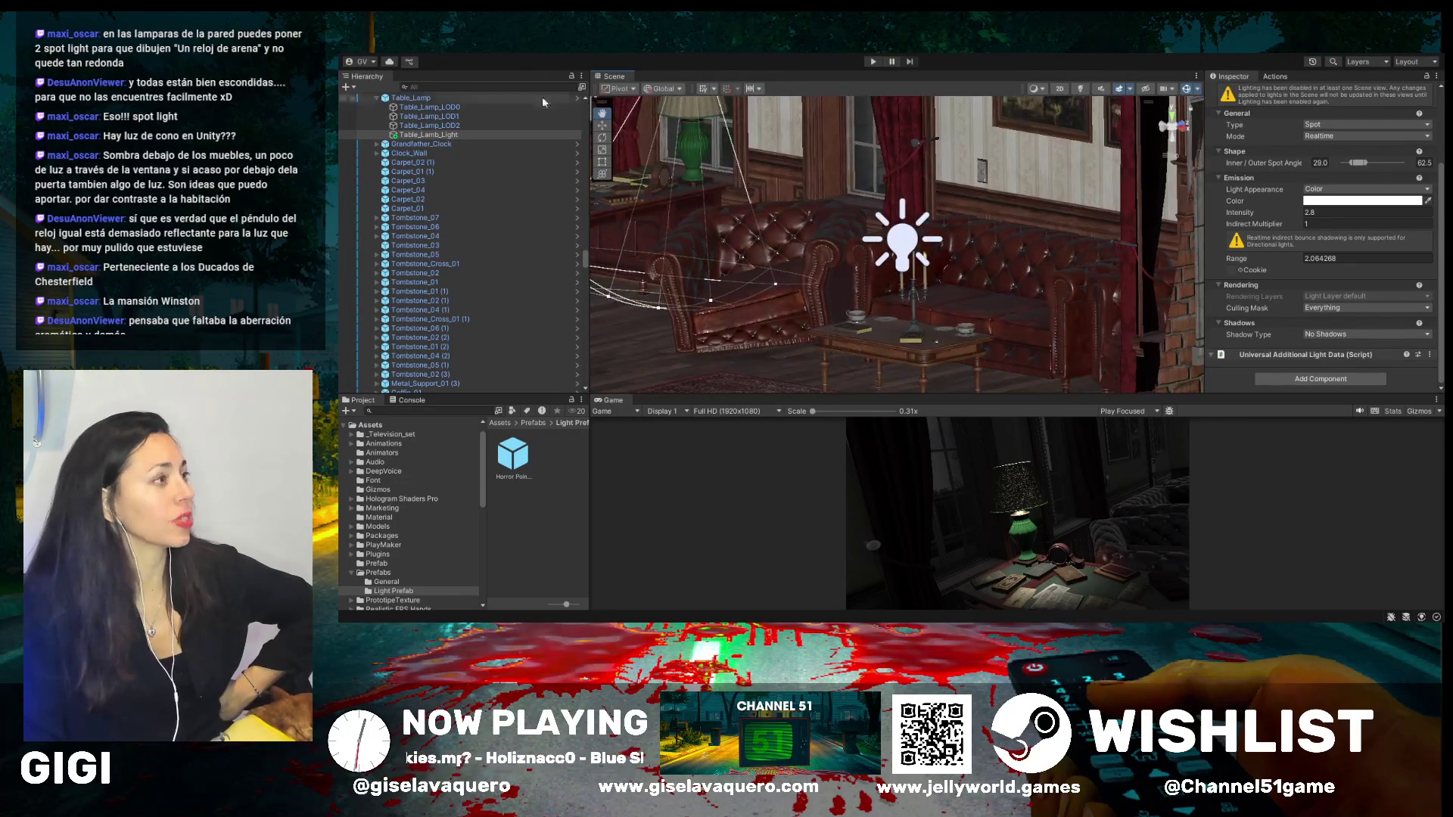
left_click(905, 246)
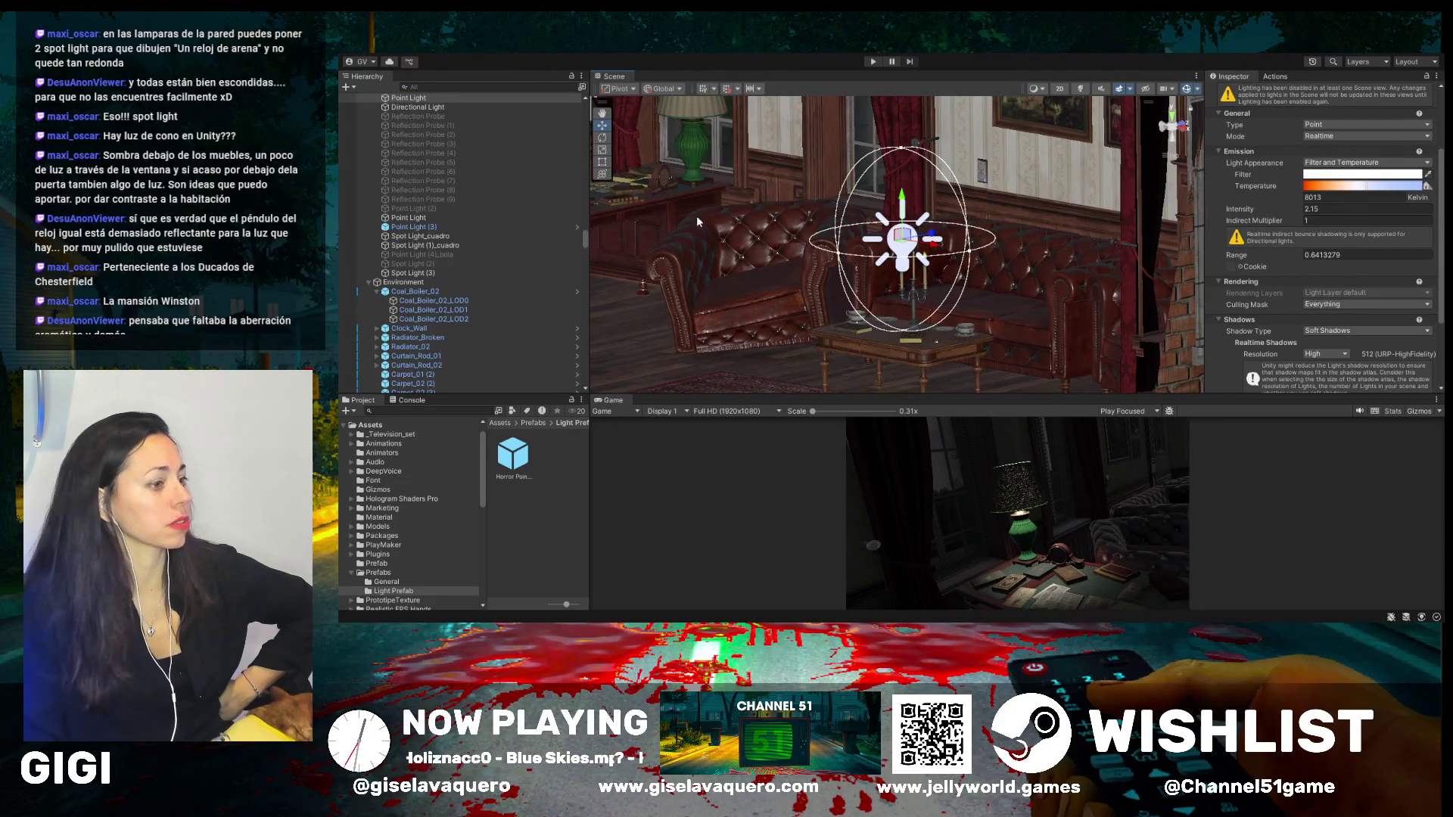
left_click_drag(738, 217, 614, 113)
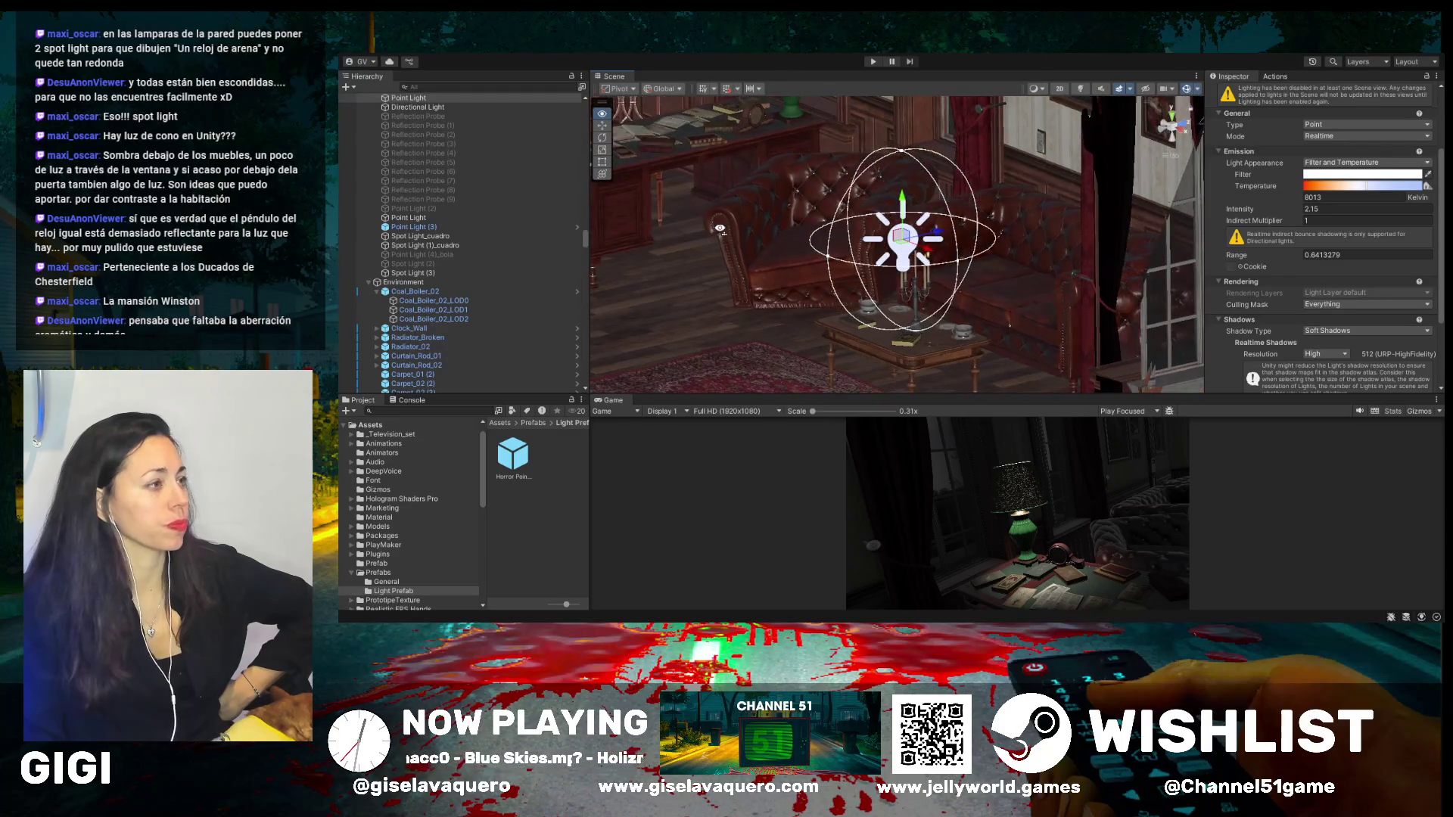
left_click(604, 115)
left_click_drag(666, 250, 787, 144)
key("w")
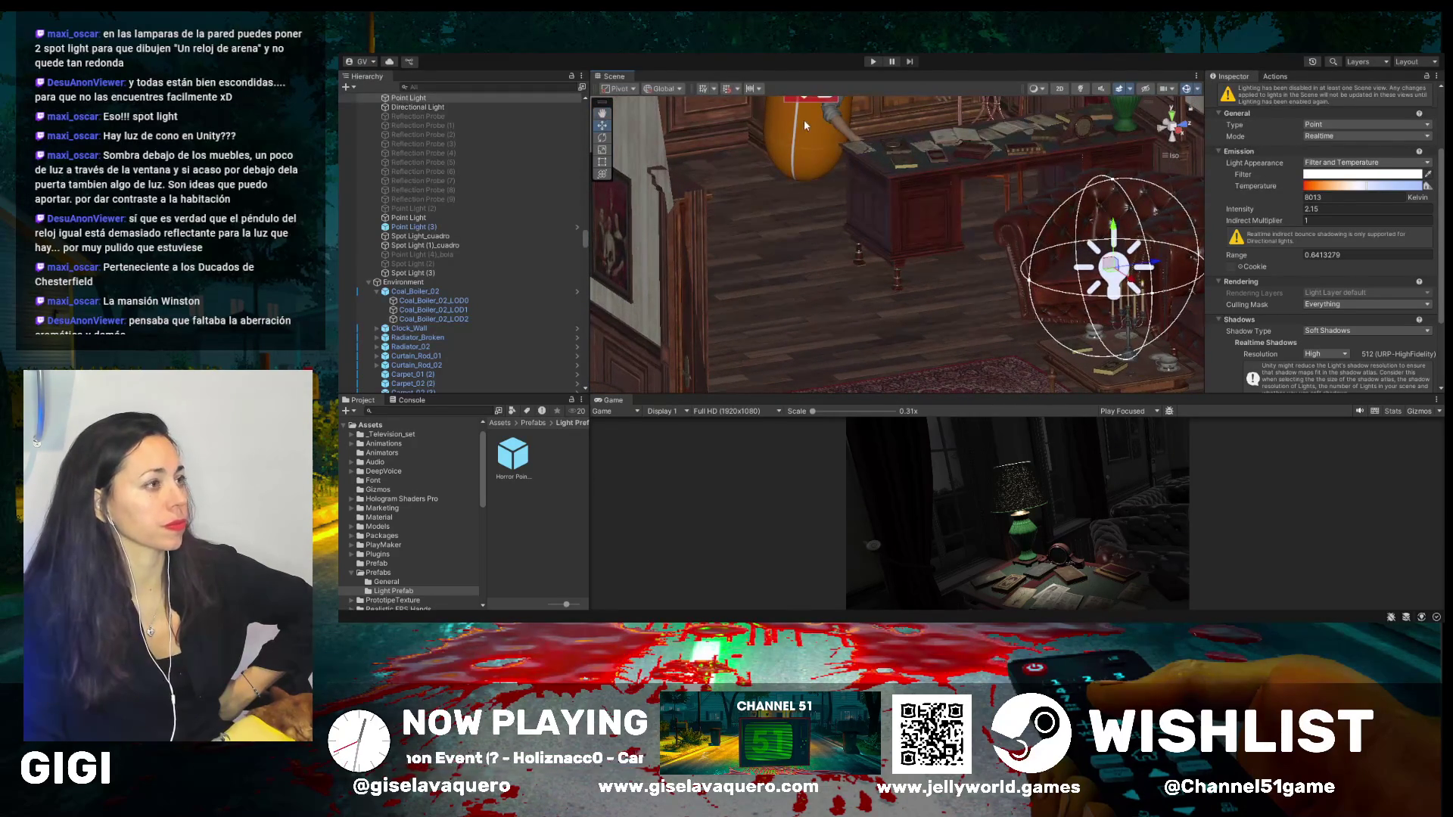
left_click(808, 137)
- Expand Player Ambrosio and select its PlayerCore_Ambrosio capsule
scroll(817, 136, "down", 5)
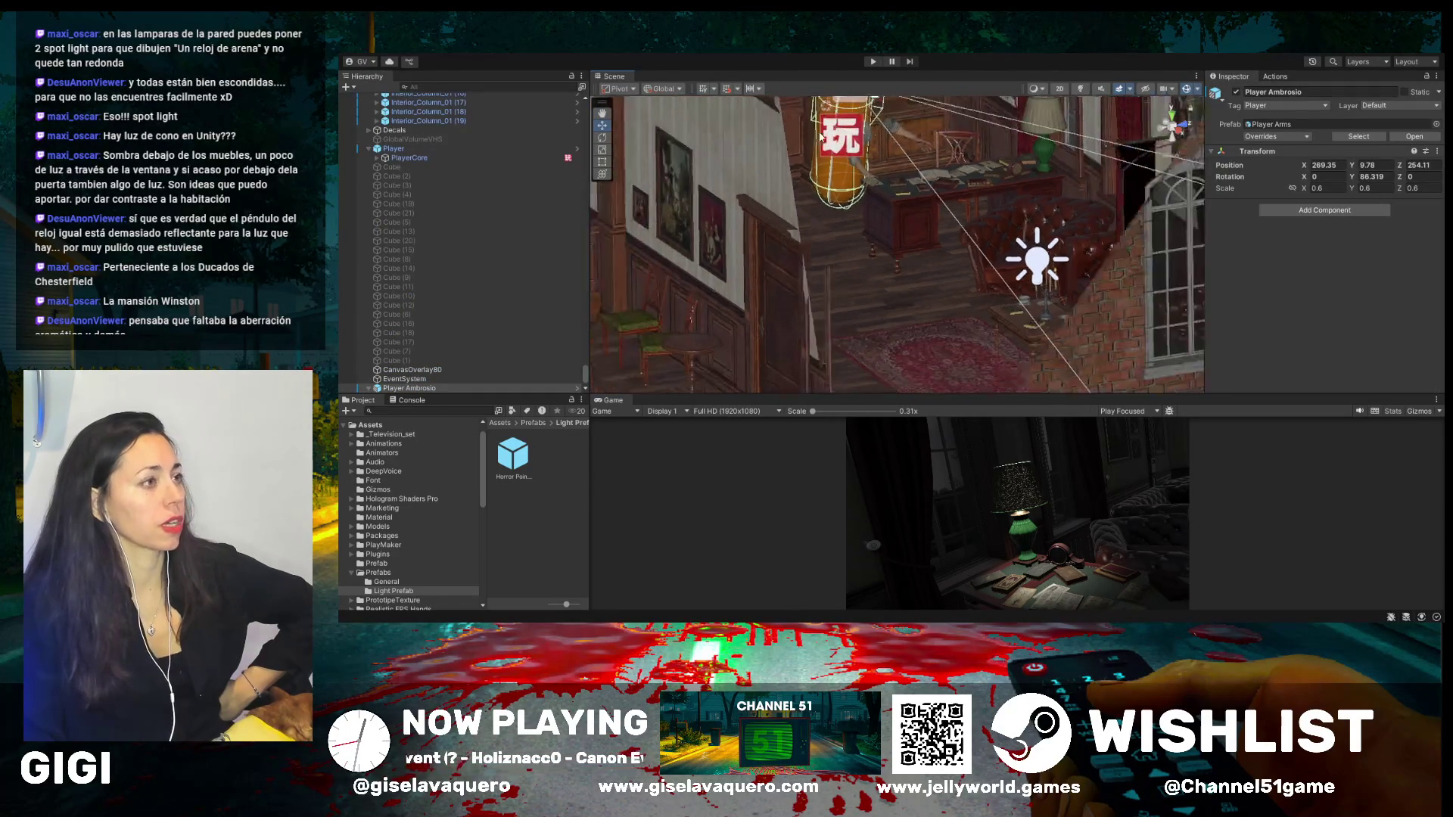
mouse_move(872, 167)
left_mouse_down()
mouse_move(775, 172)
mouse_move(819, 171)
left_mouse_up()
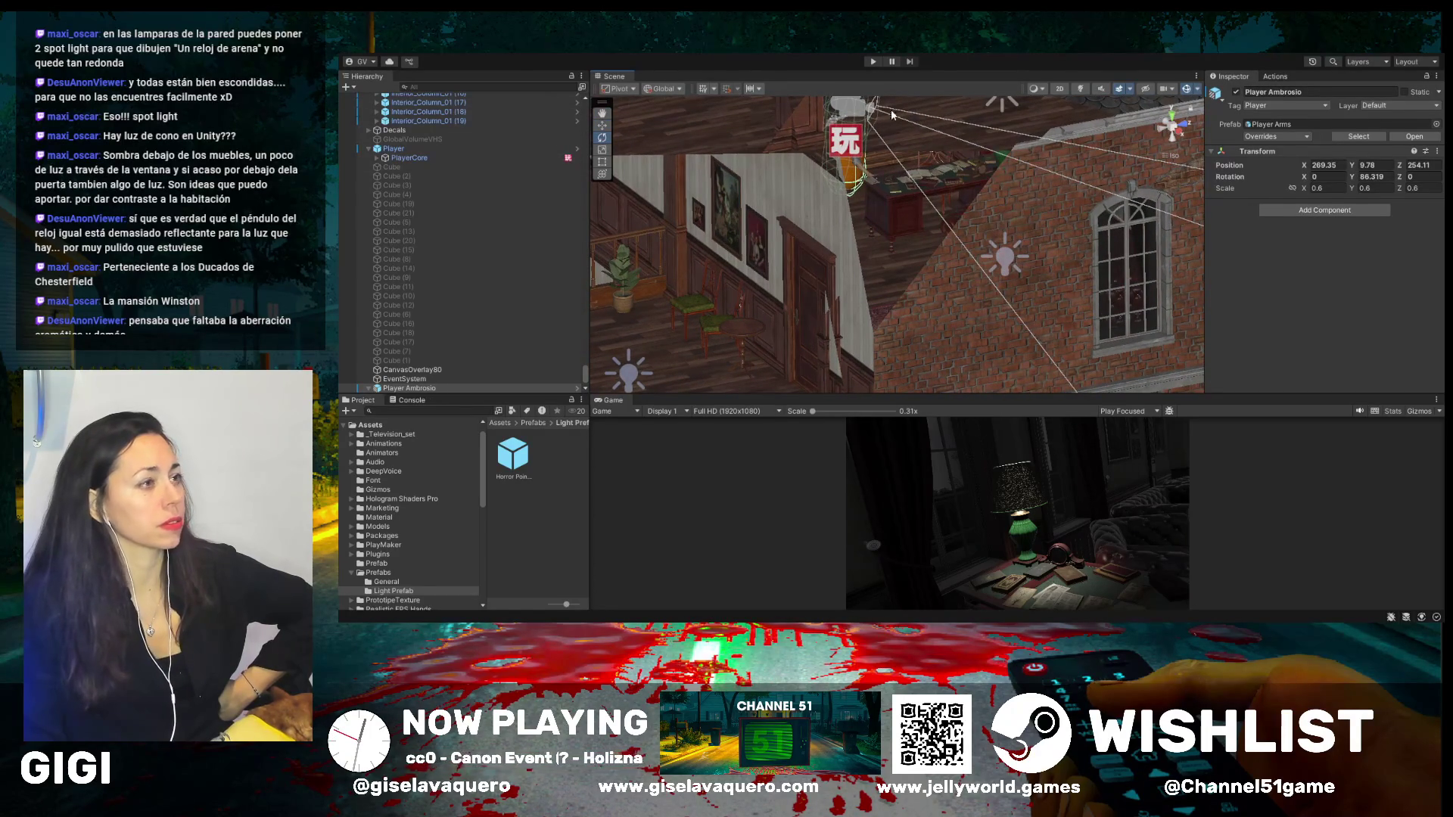
left_click_drag(872, 158, 870, 135)
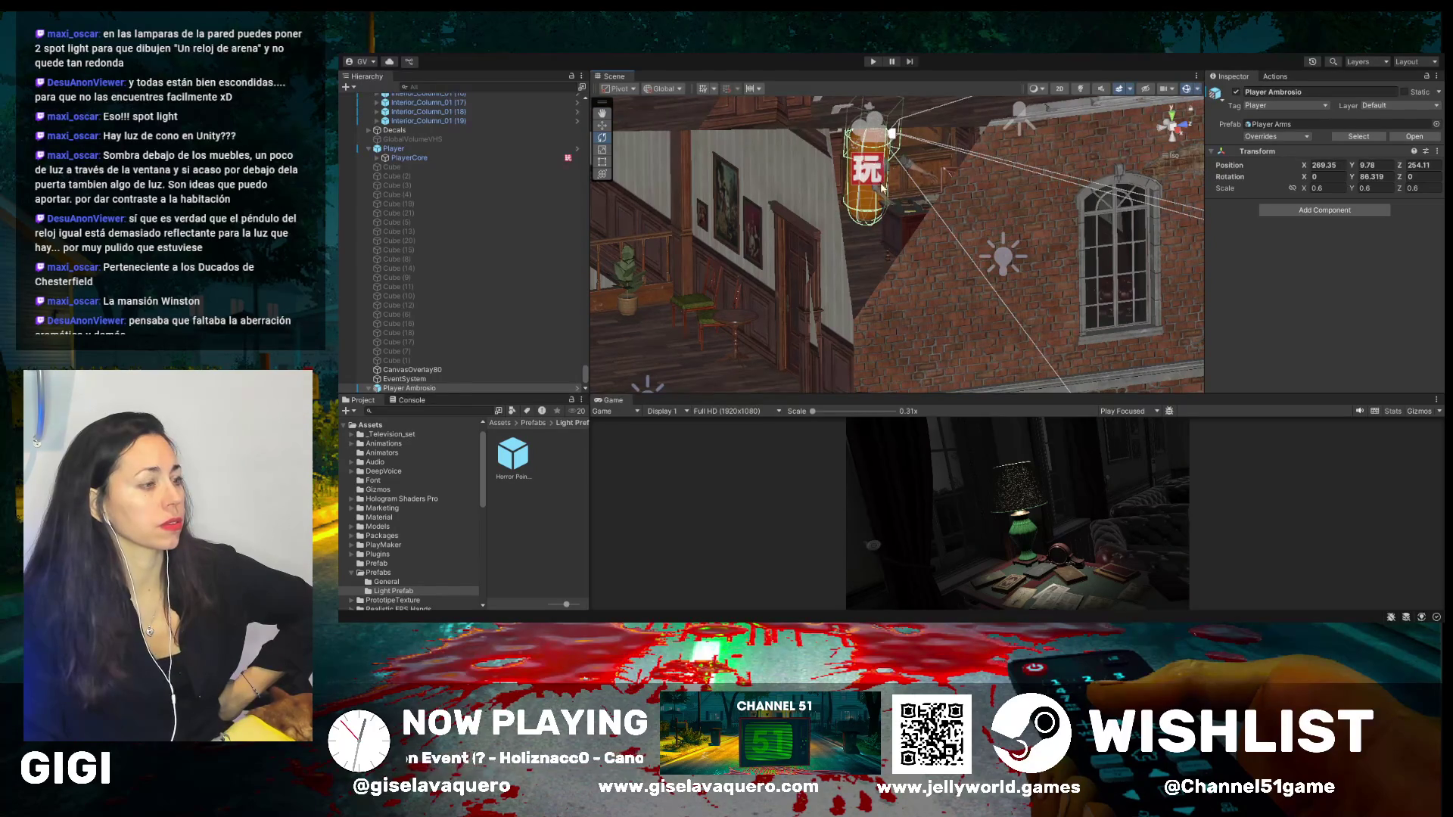
left_click_drag(884, 188, 866, 173)
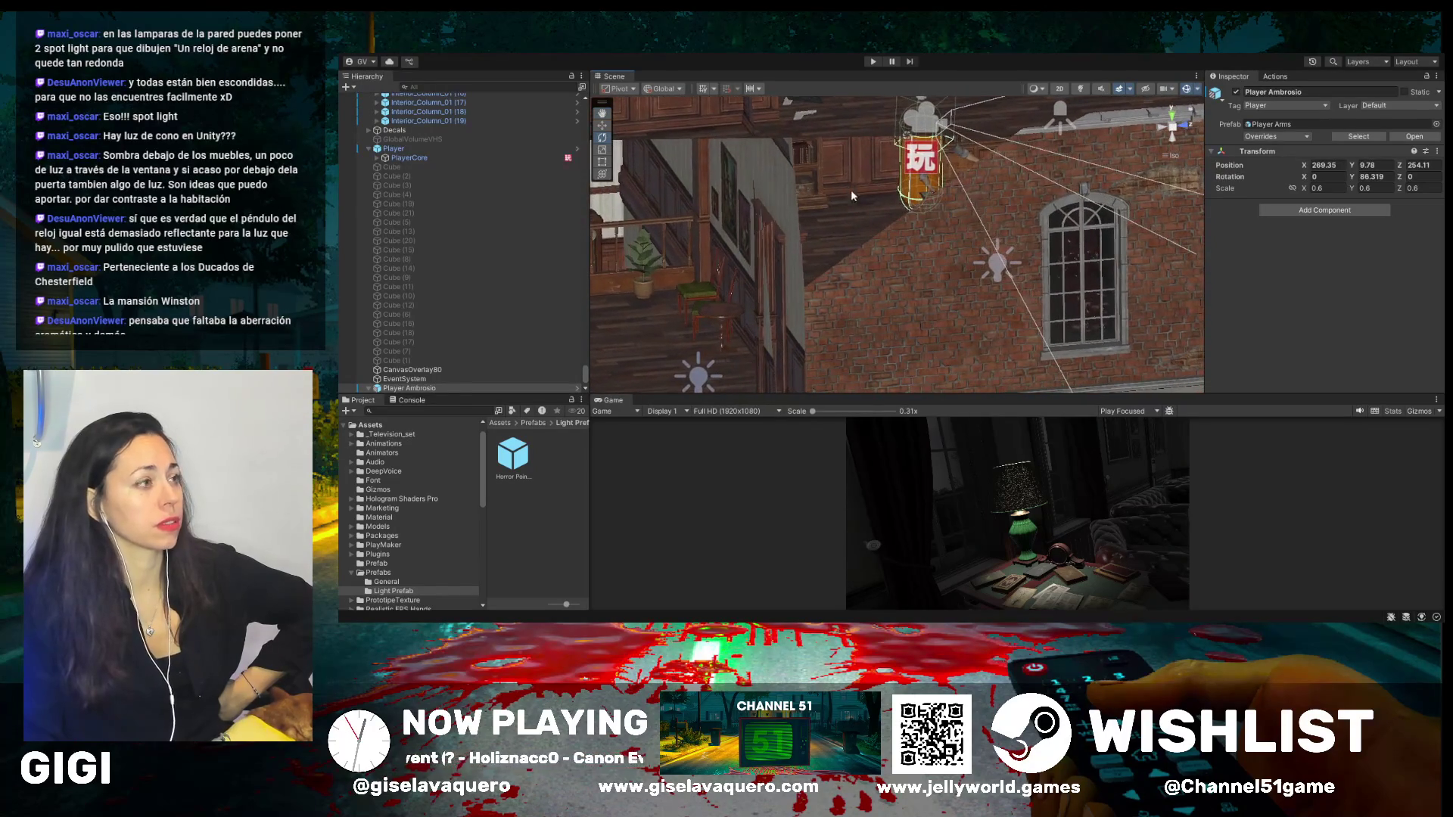
left_click(603, 126)
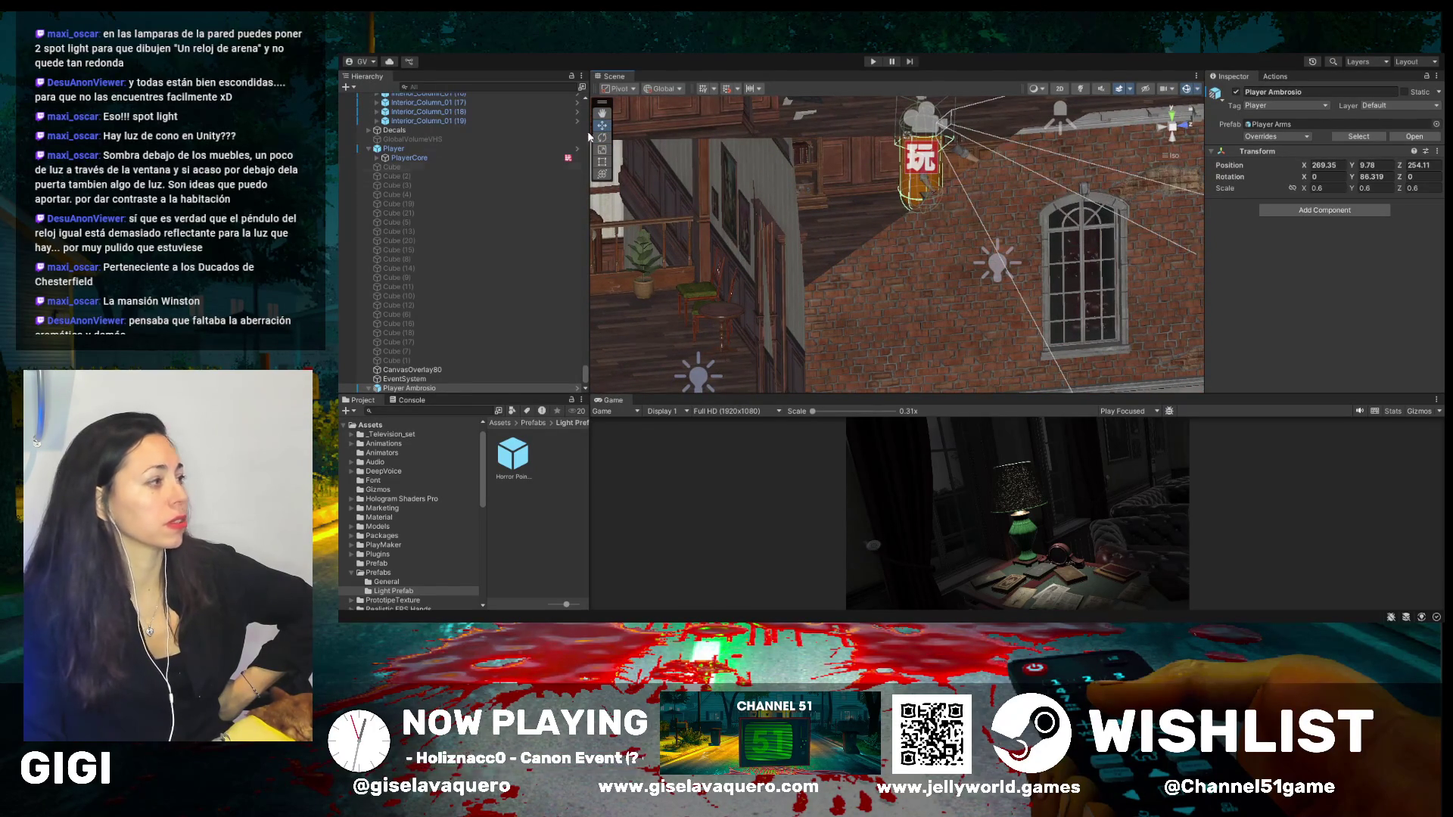
double_click(409, 388)
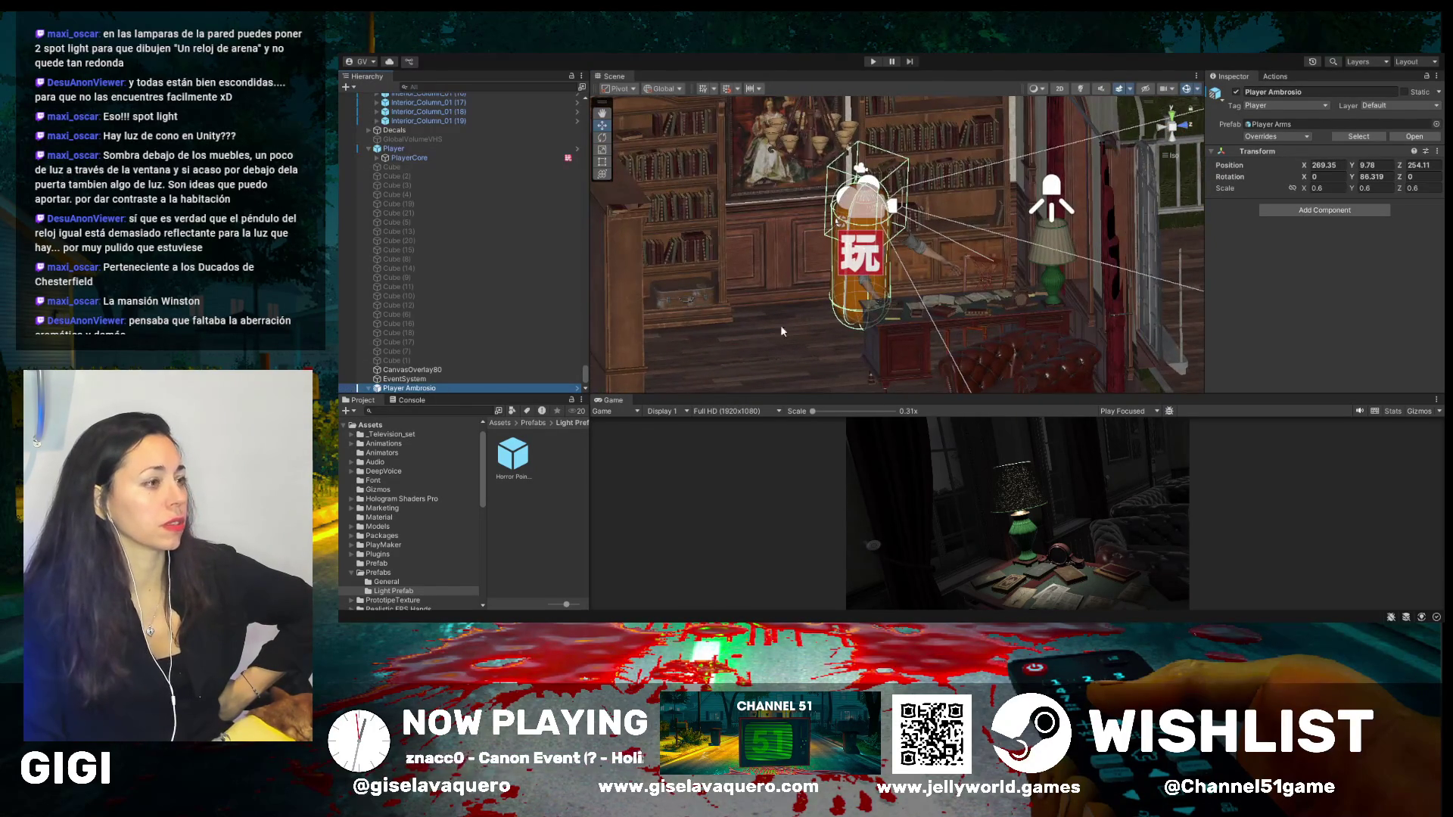
left_click(603, 138)
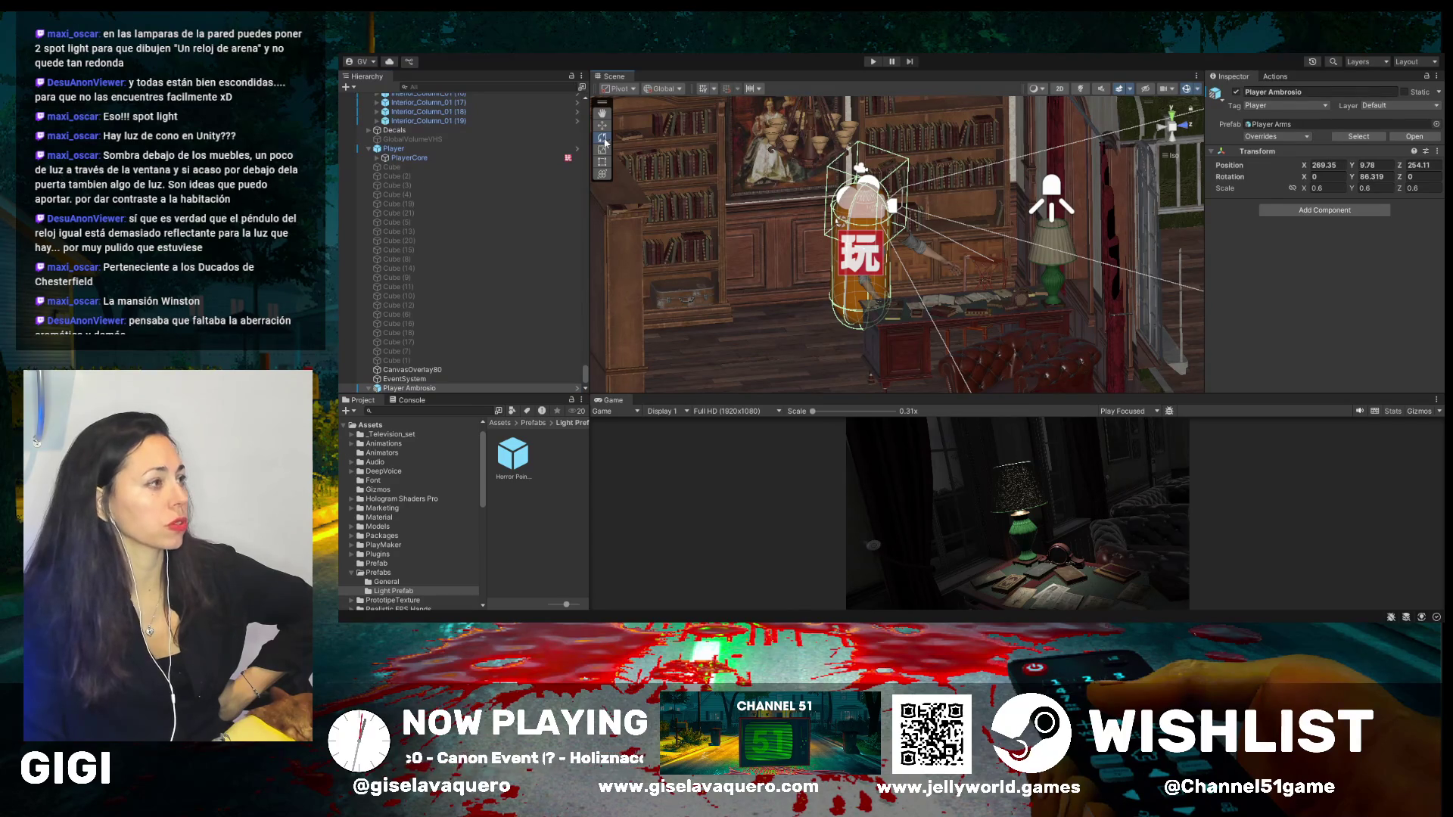
left_click(368, 387)
scroll(408, 355, "down", 2)
left_click(413, 351)
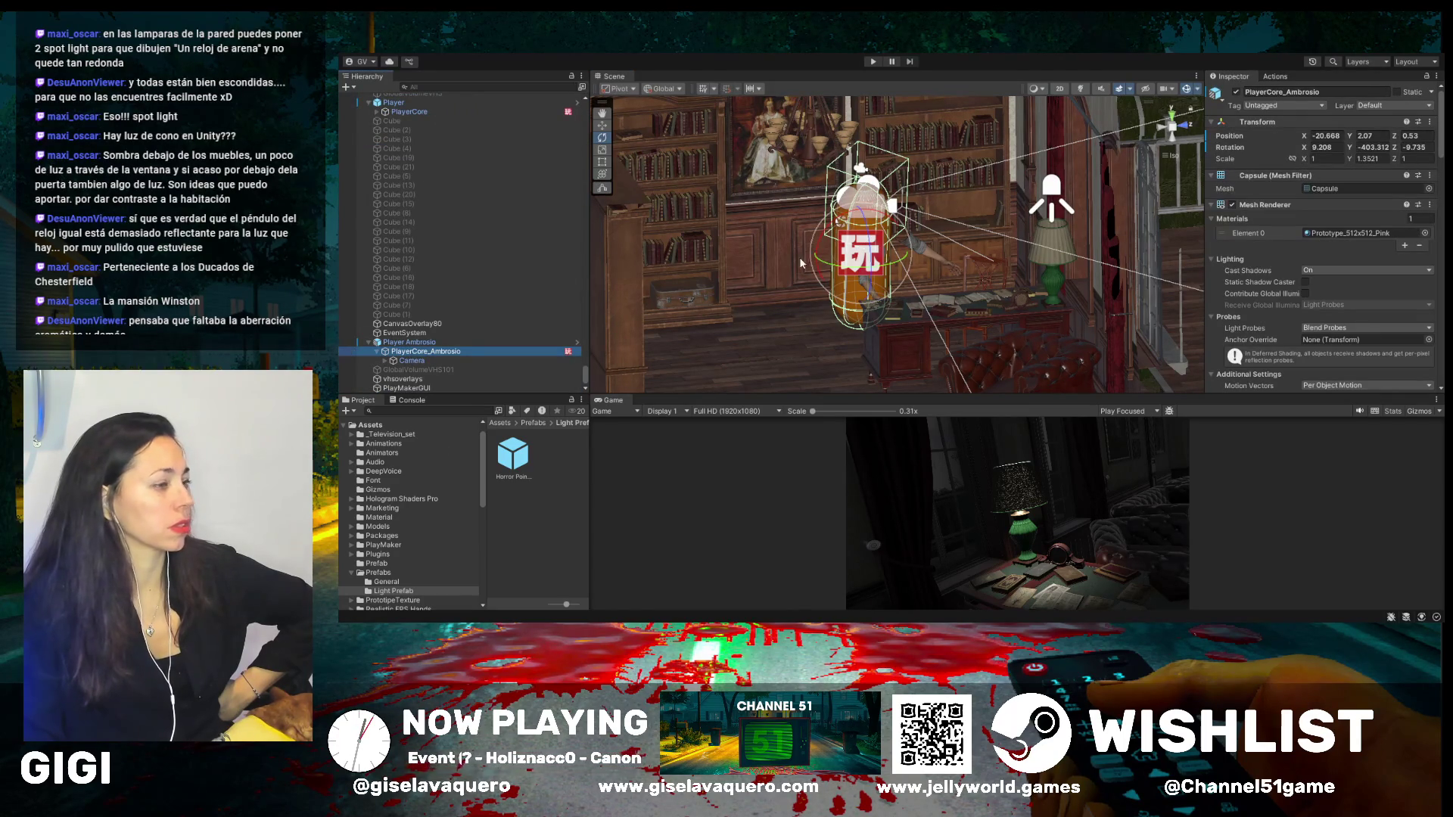
- Turn the player capsule to Y rotation -368.761 and select the coffee-table point light
mouse_move(817, 257)
left_mouse_down()
mouse_move(797, 276)
mouse_move(804, 341)
left_mouse_up()
left_click(603, 113)
mouse_move(1105, 333)
left_mouse_down()
mouse_move(977, 295)
mouse_move(939, 261)
mouse_move(947, 252)
mouse_move(910, 269)
left_mouse_up()
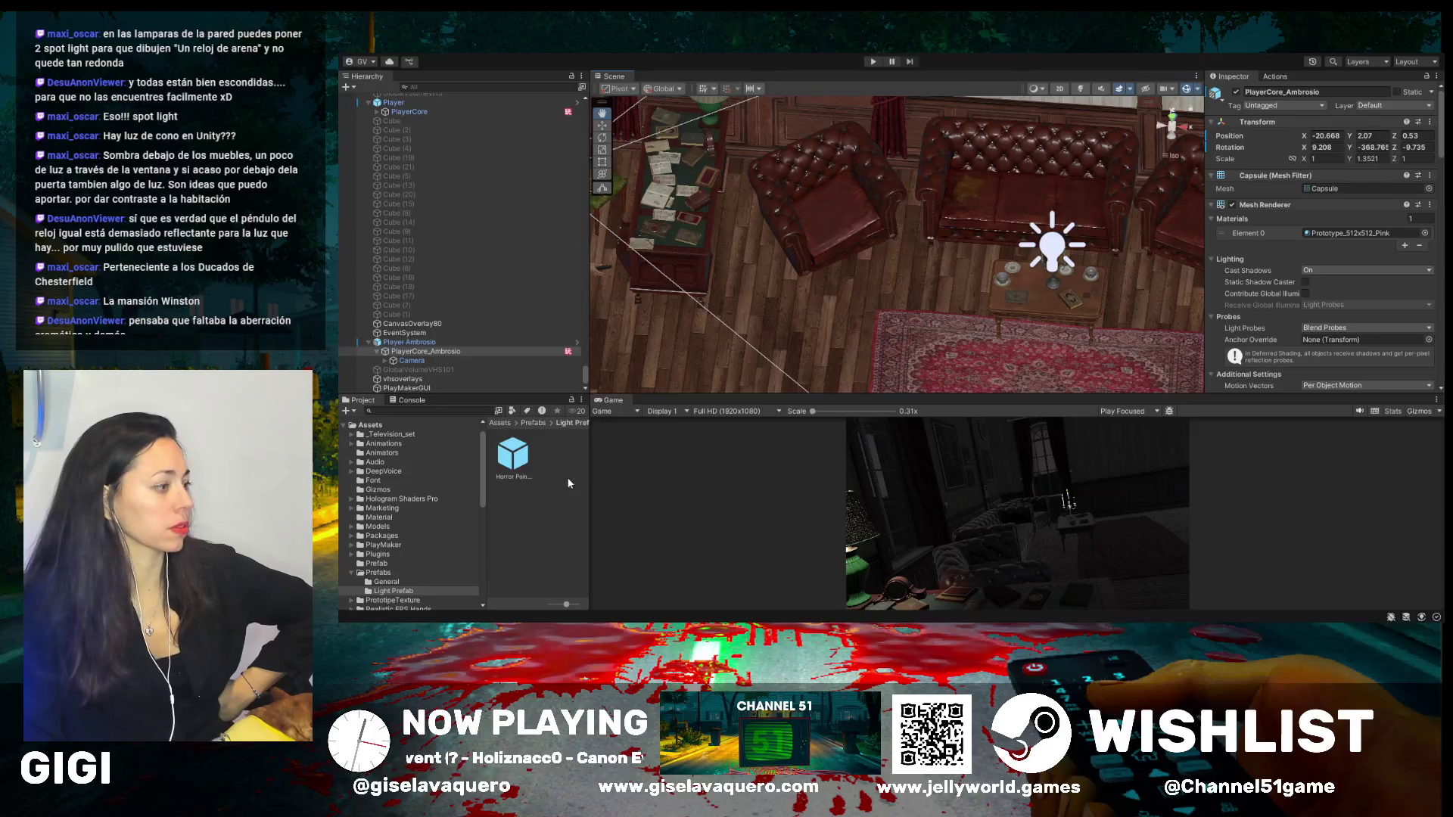
left_click(602, 126)
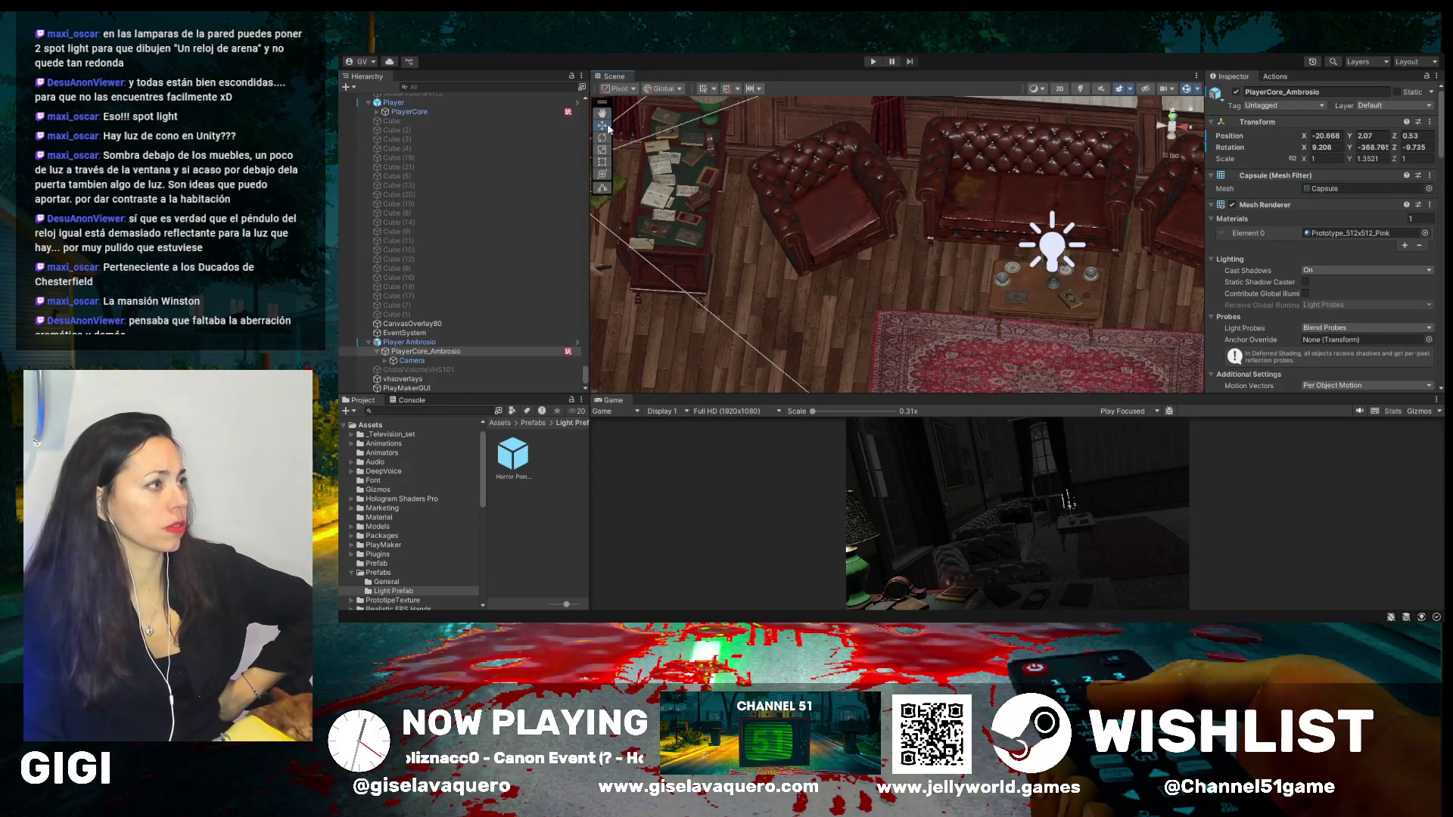
left_click(1053, 252)
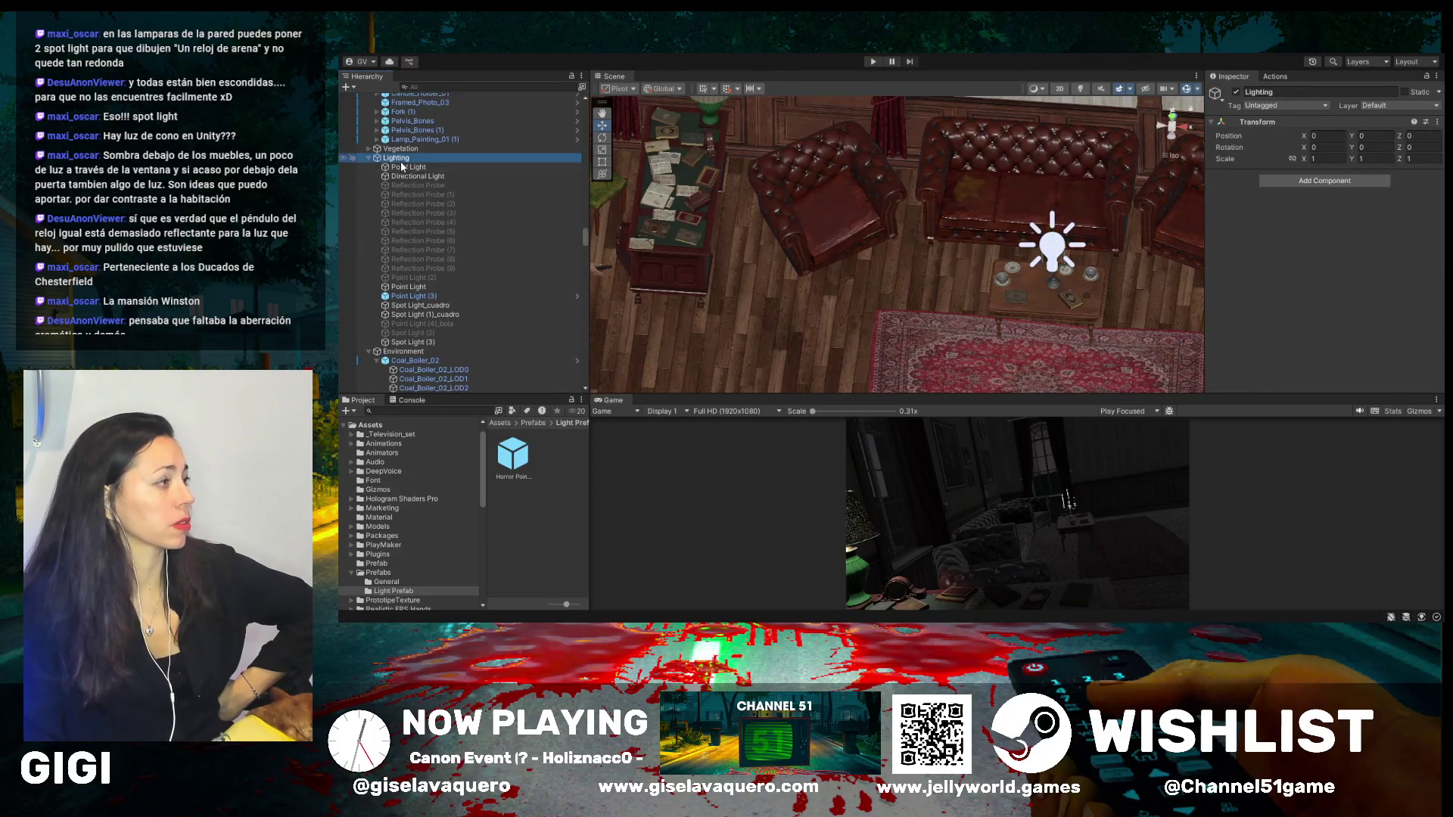
- Delete the old Point Light above the coffee table
left_click(402, 168)
mouse_move(984, 288)
left_mouse_down()
mouse_move(946, 242)
mouse_move(990, 286)
left_mouse_up()
left_click(408, 166)
key("Delete")
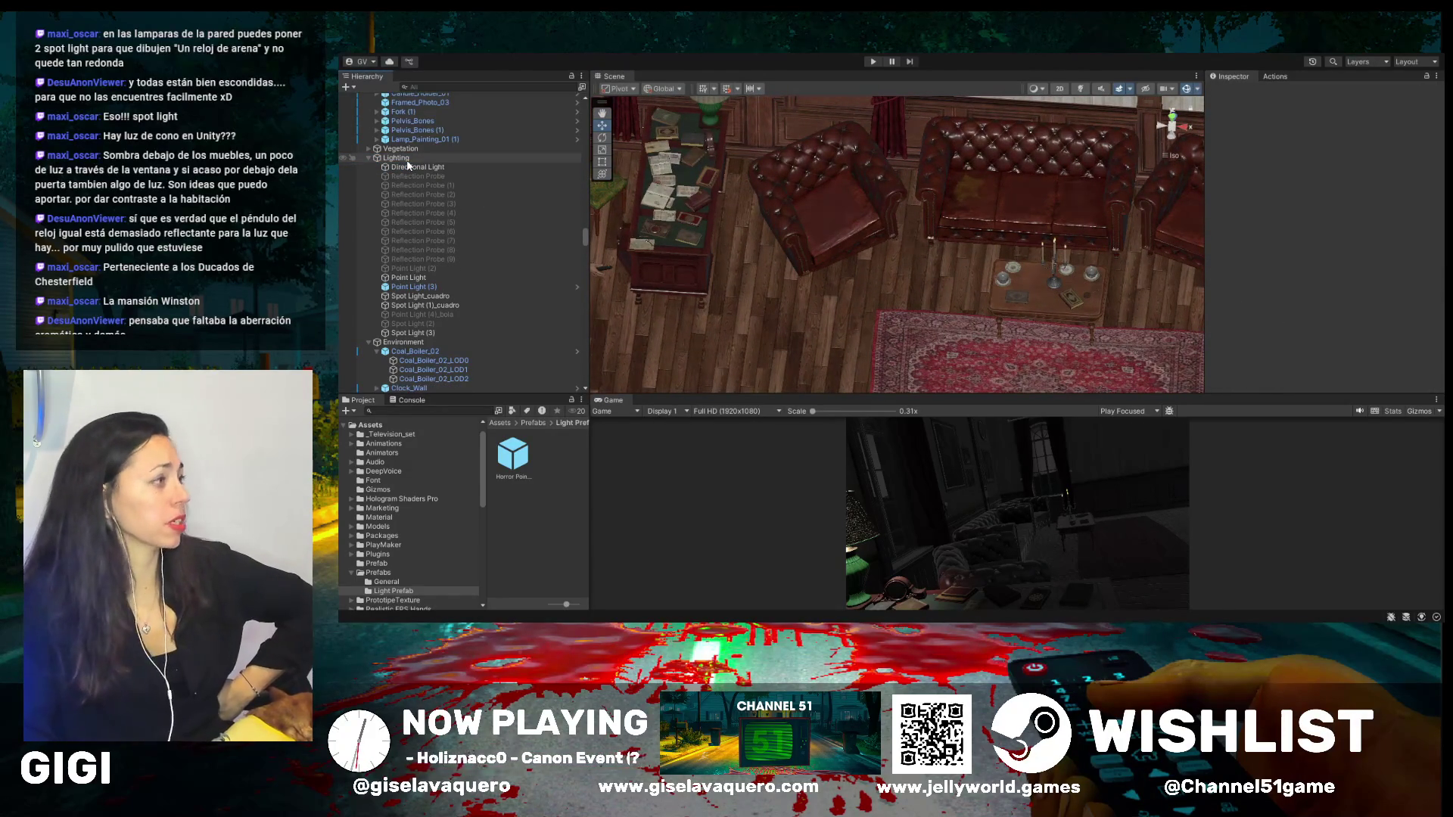
- Add the Horror Point Light Prefab as a child of Candle_Stand_02
left_click(1056, 269)
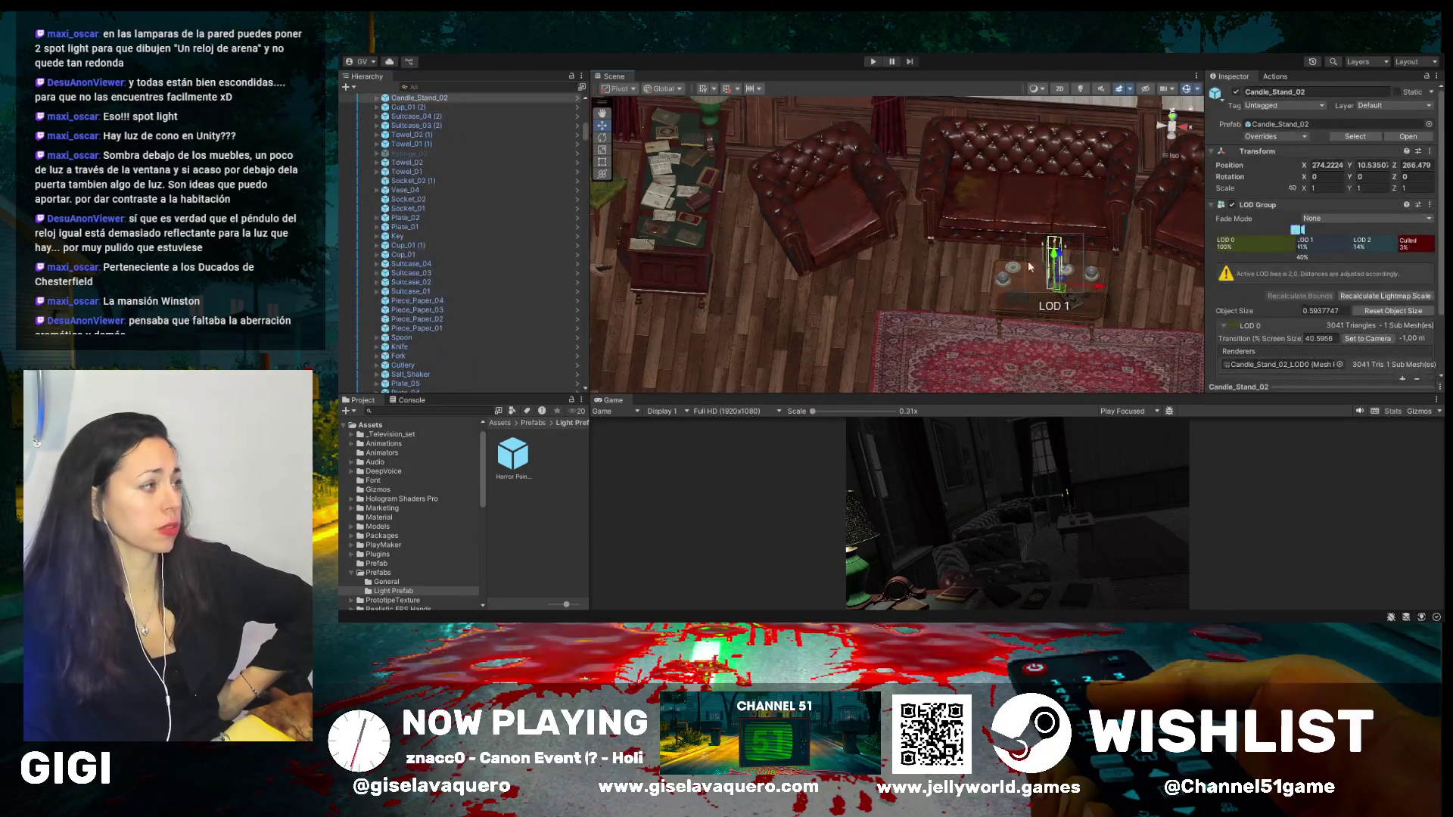
left_click(376, 98)
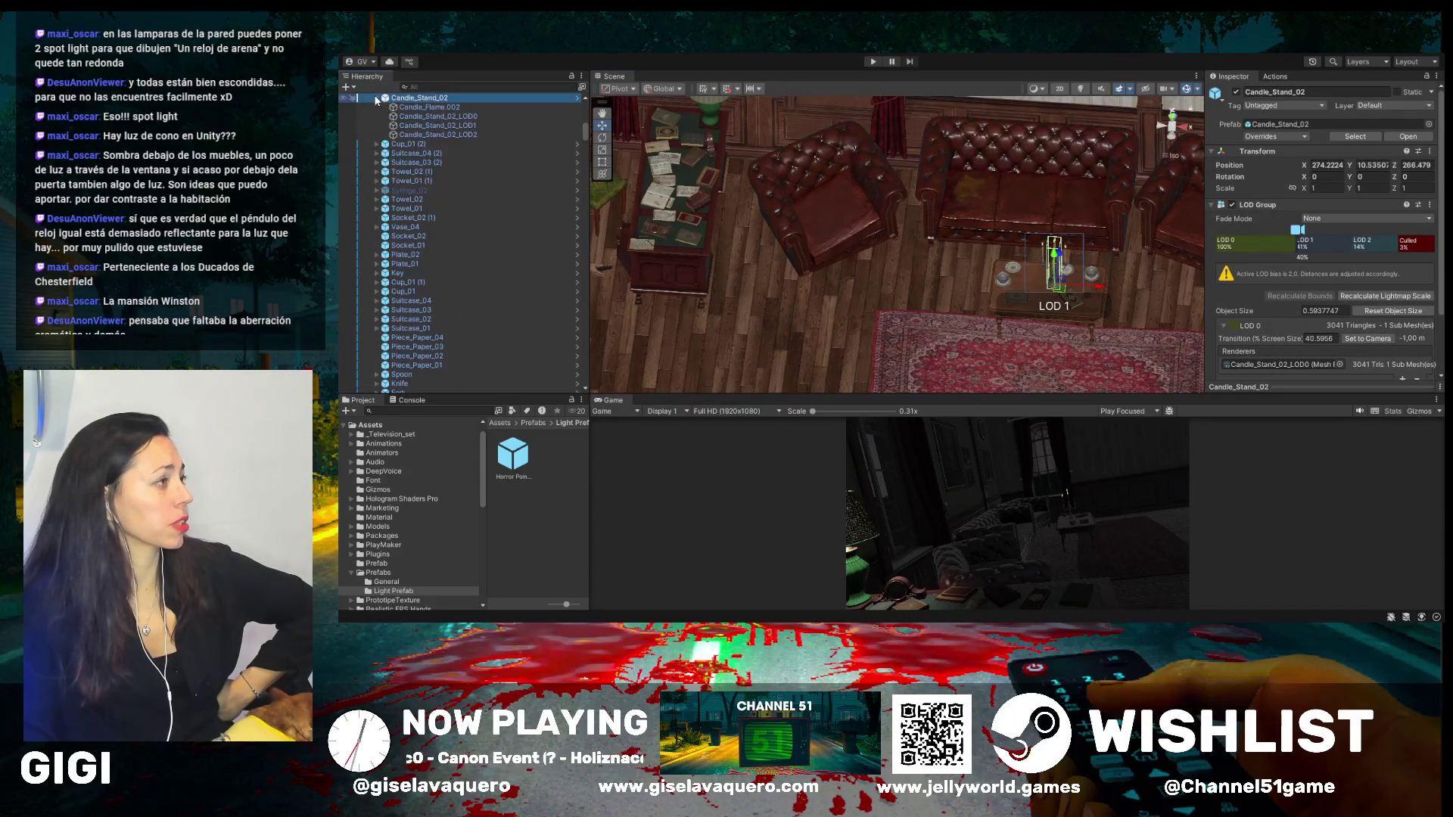
scroll(439, 129, "down", 1)
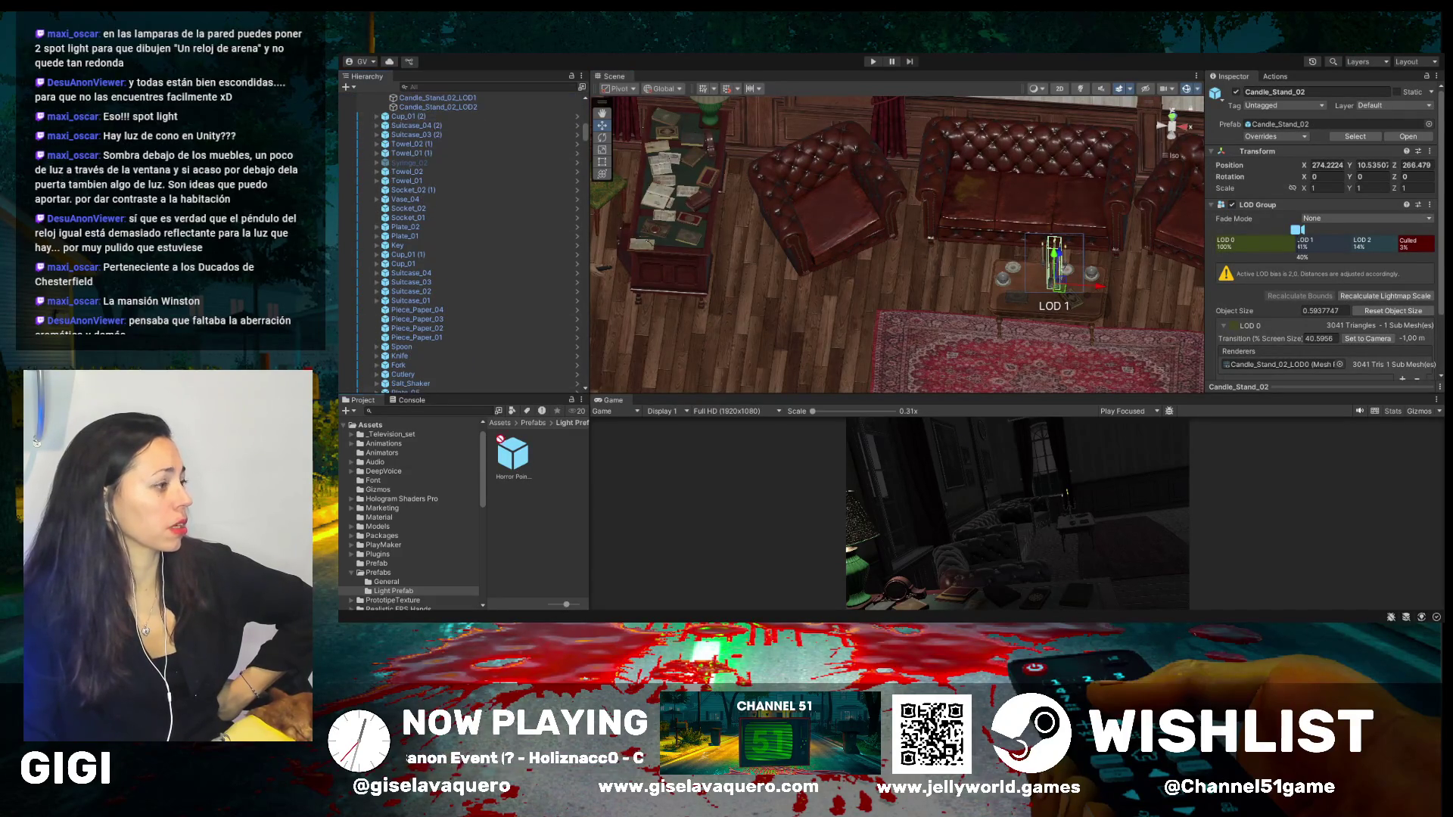
left_click(1056, 261)
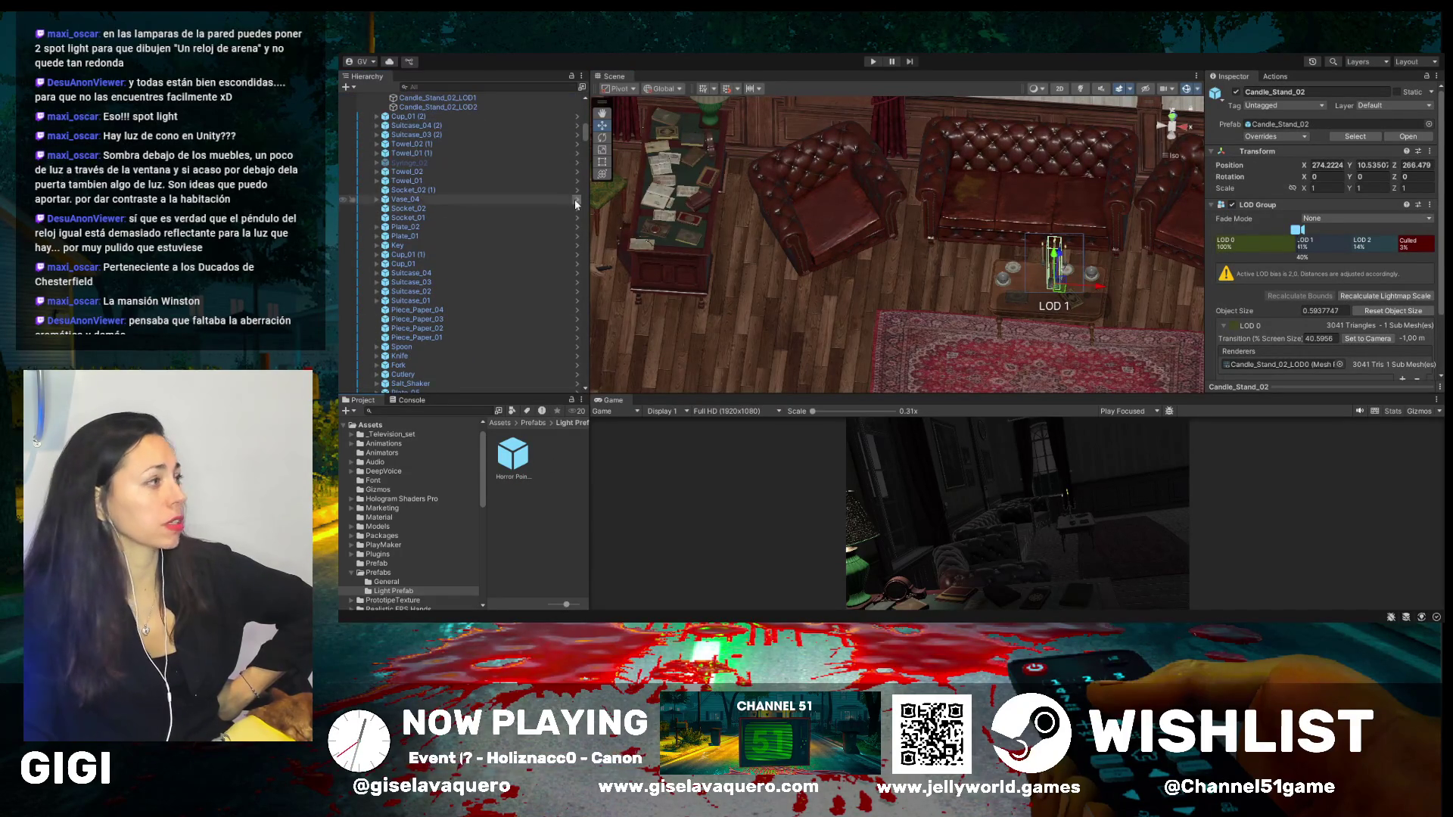
left_click_drag(512, 459, 438, 221)
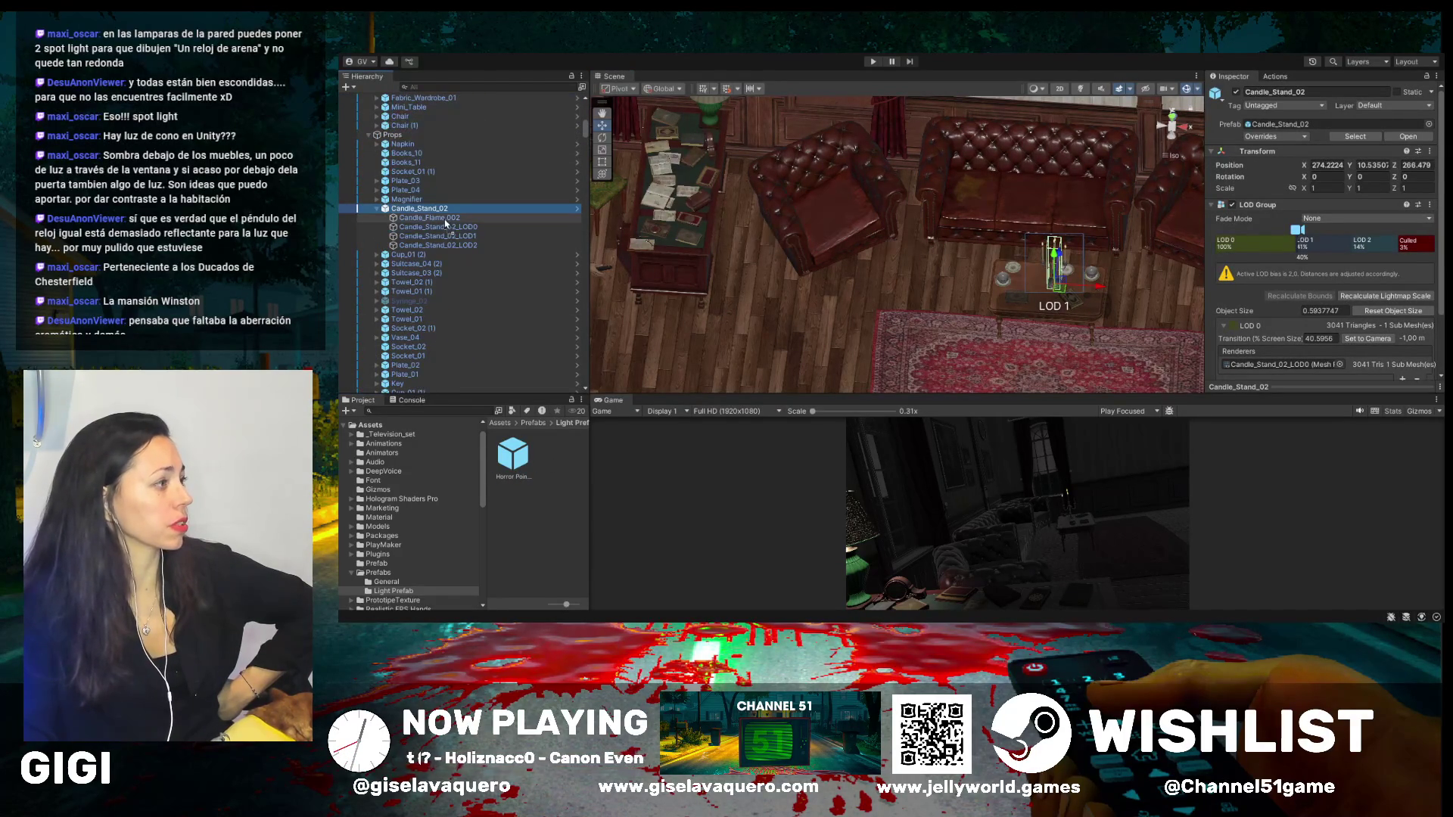
- Zero the candle light's local position, then raise it just above the candle stand
left_click(1326, 164)
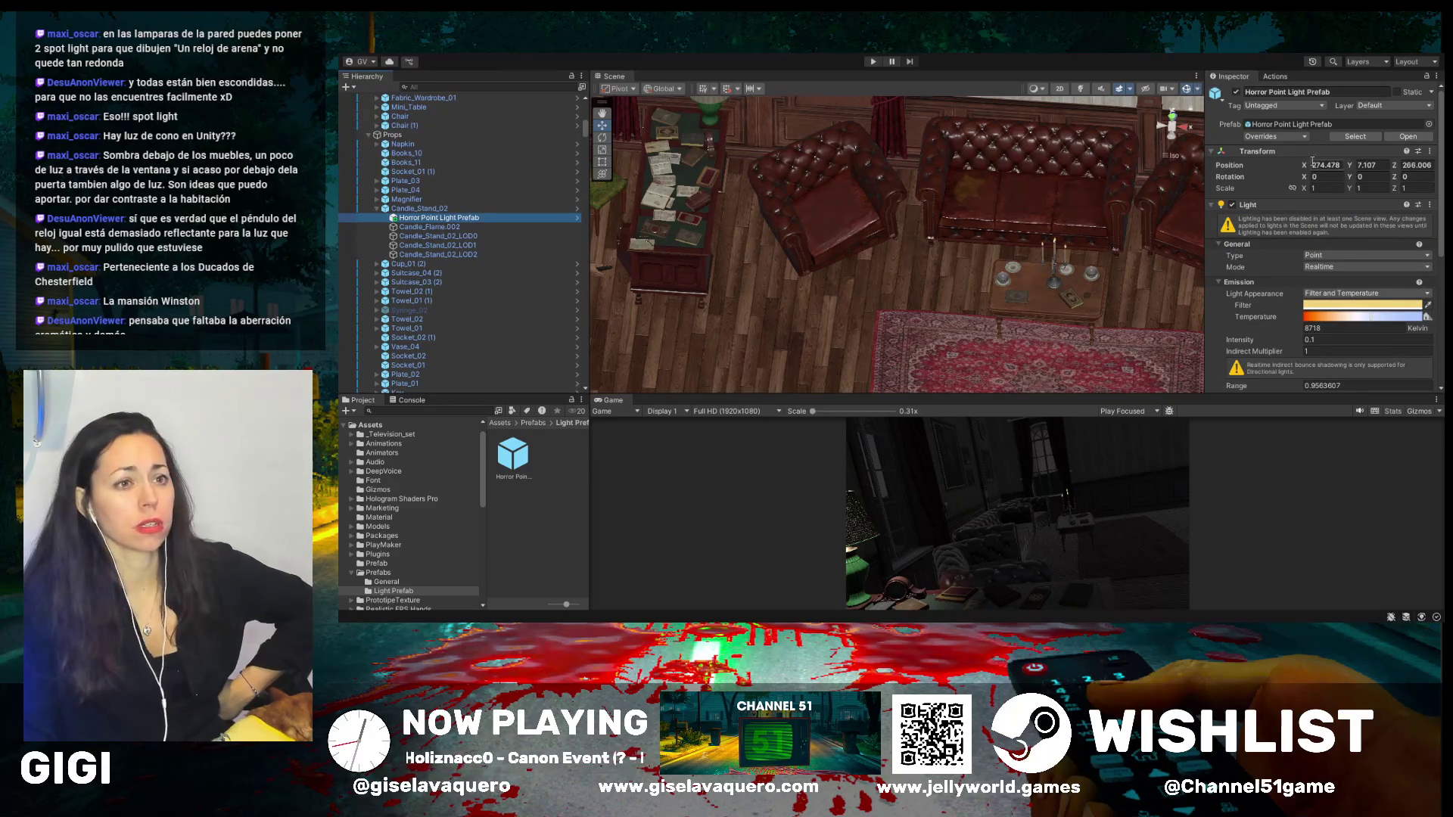
type("0")
key("Tab")
type("0")
key("Tab")
type("0")
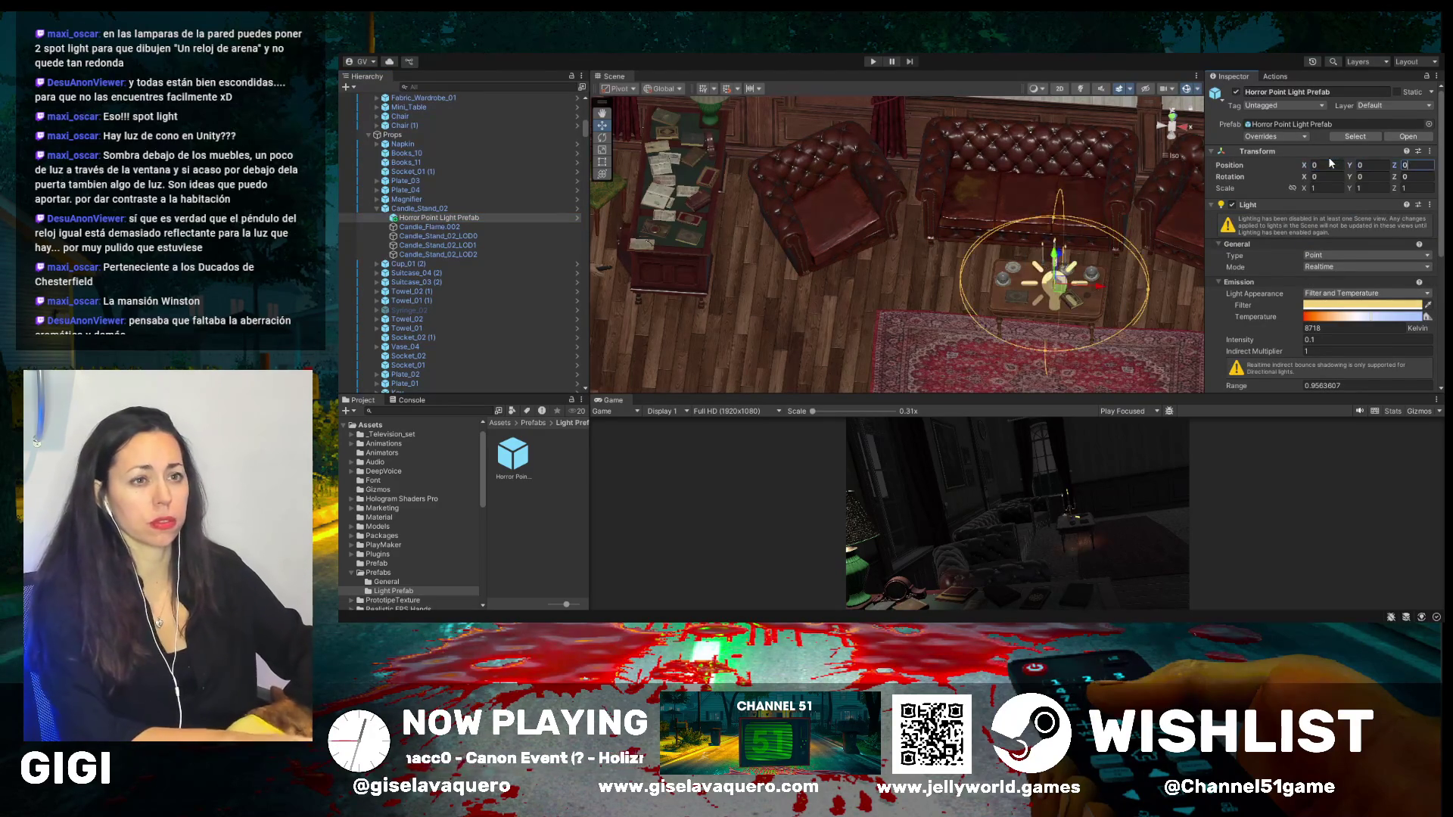
key("Return")
key("f")
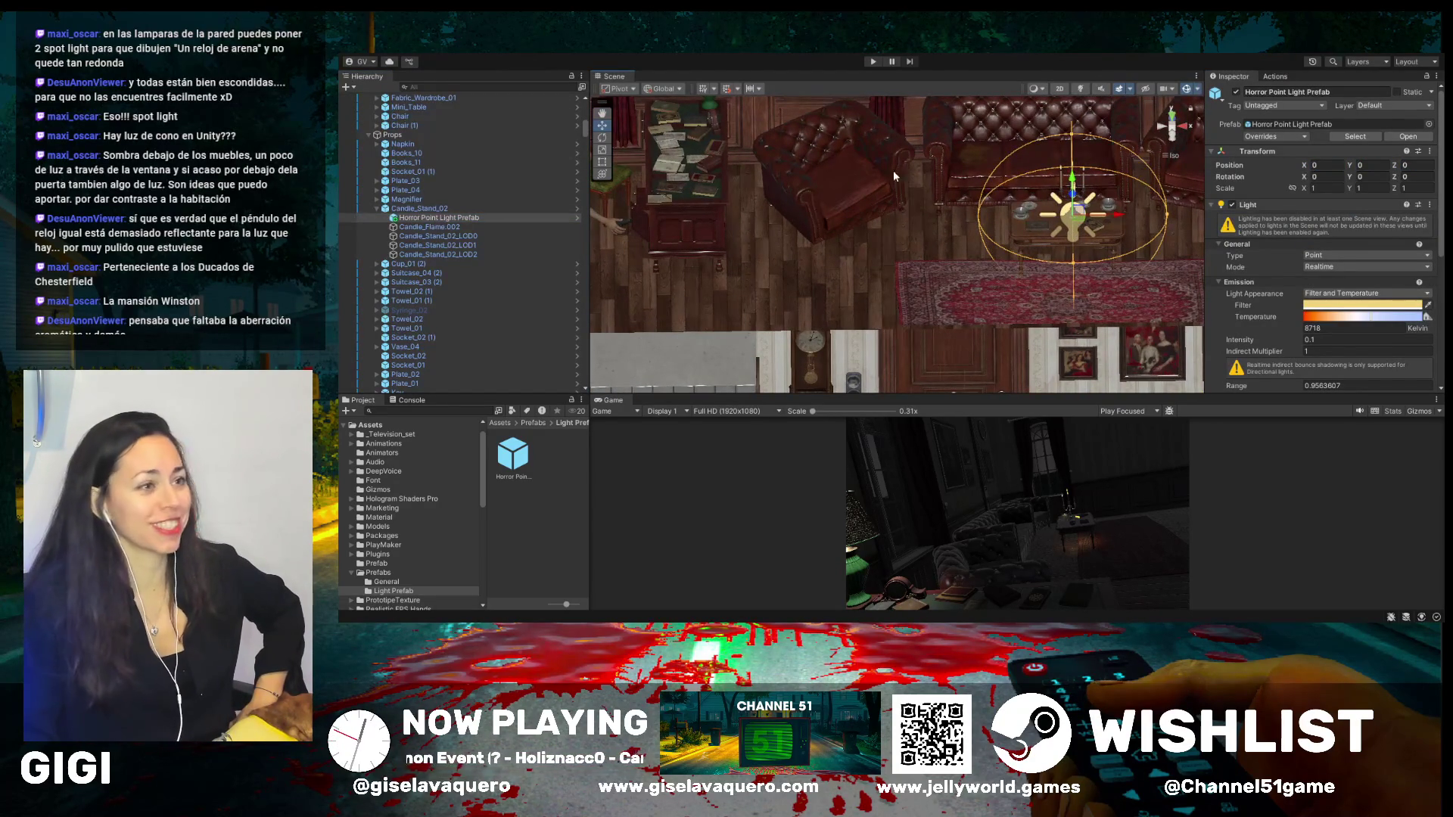
left_click_drag(1072, 184, 1068, 119)
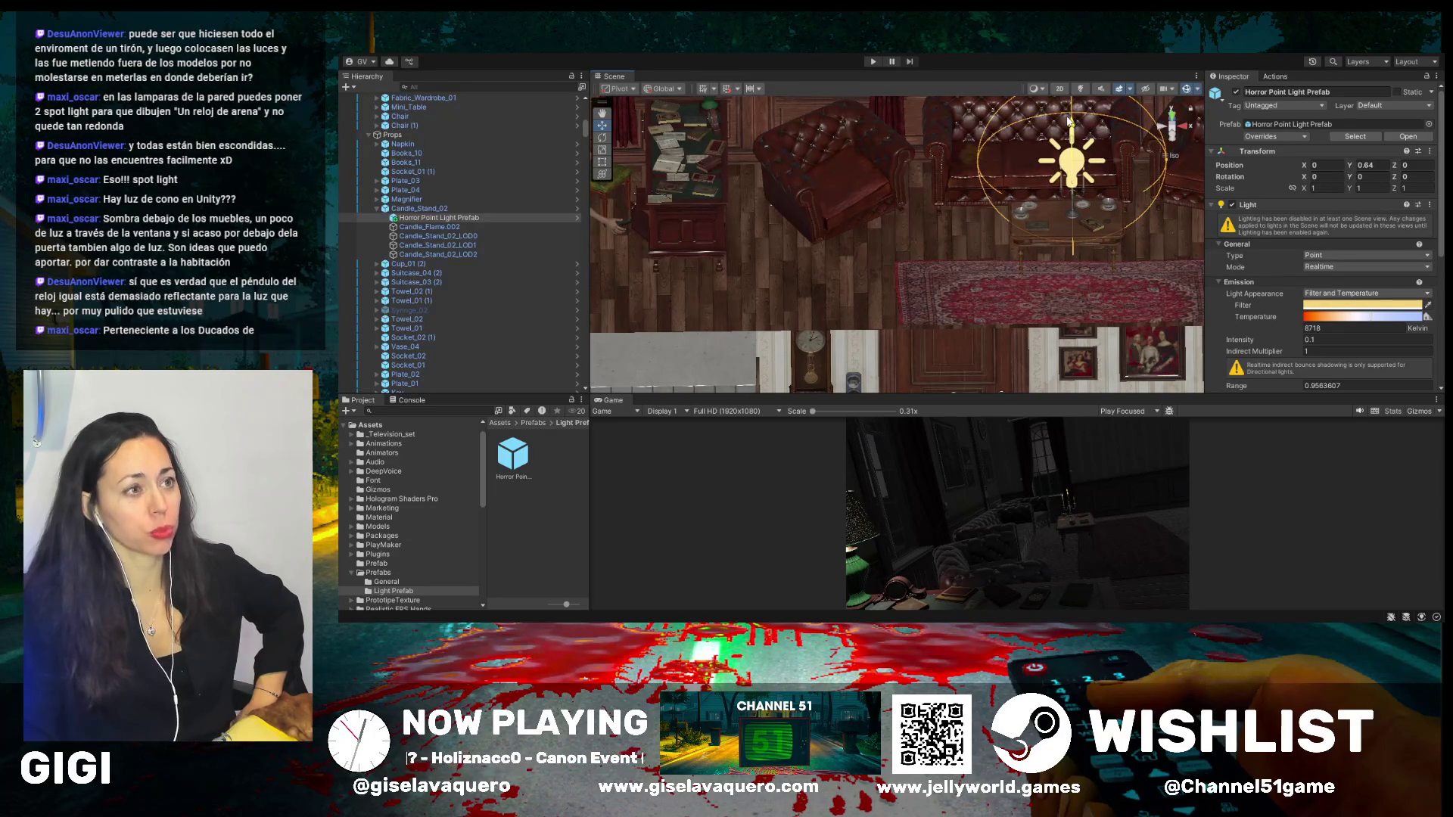
- Widen the candle light's range to 1.356858 and make the Scene view taller
mouse_move(983, 165)
left_mouse_down()
mouse_move(983, 229)
mouse_move(1007, 227)
mouse_move(844, 149)
mouse_move(939, 217)
left_mouse_up()
left_click(439, 217)
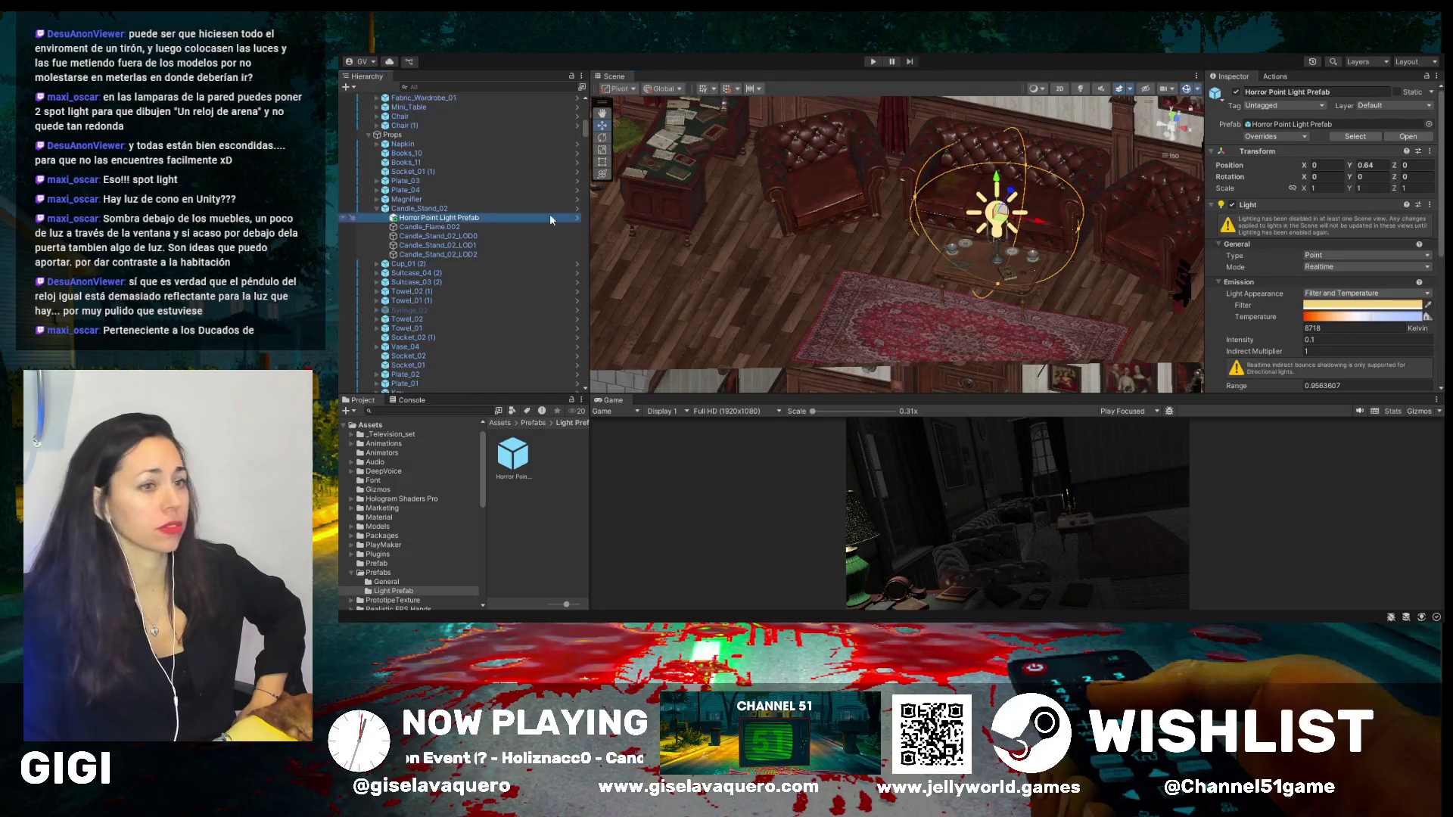
mouse_move(914, 200)
left_mouse_down()
mouse_move(874, 196)
mouse_move(872, 226)
left_mouse_up()
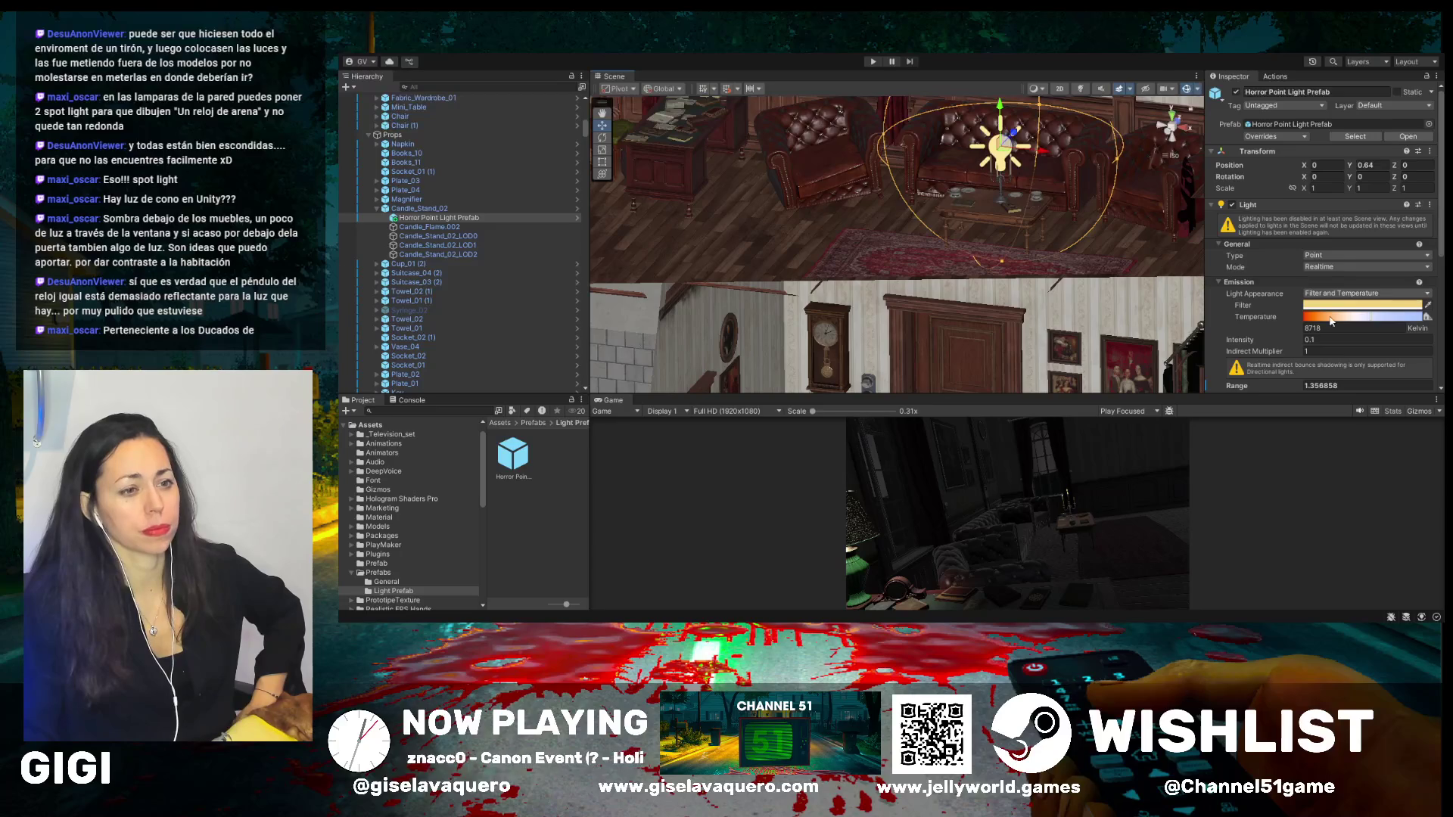
scroll(1298, 274, "down", 1)
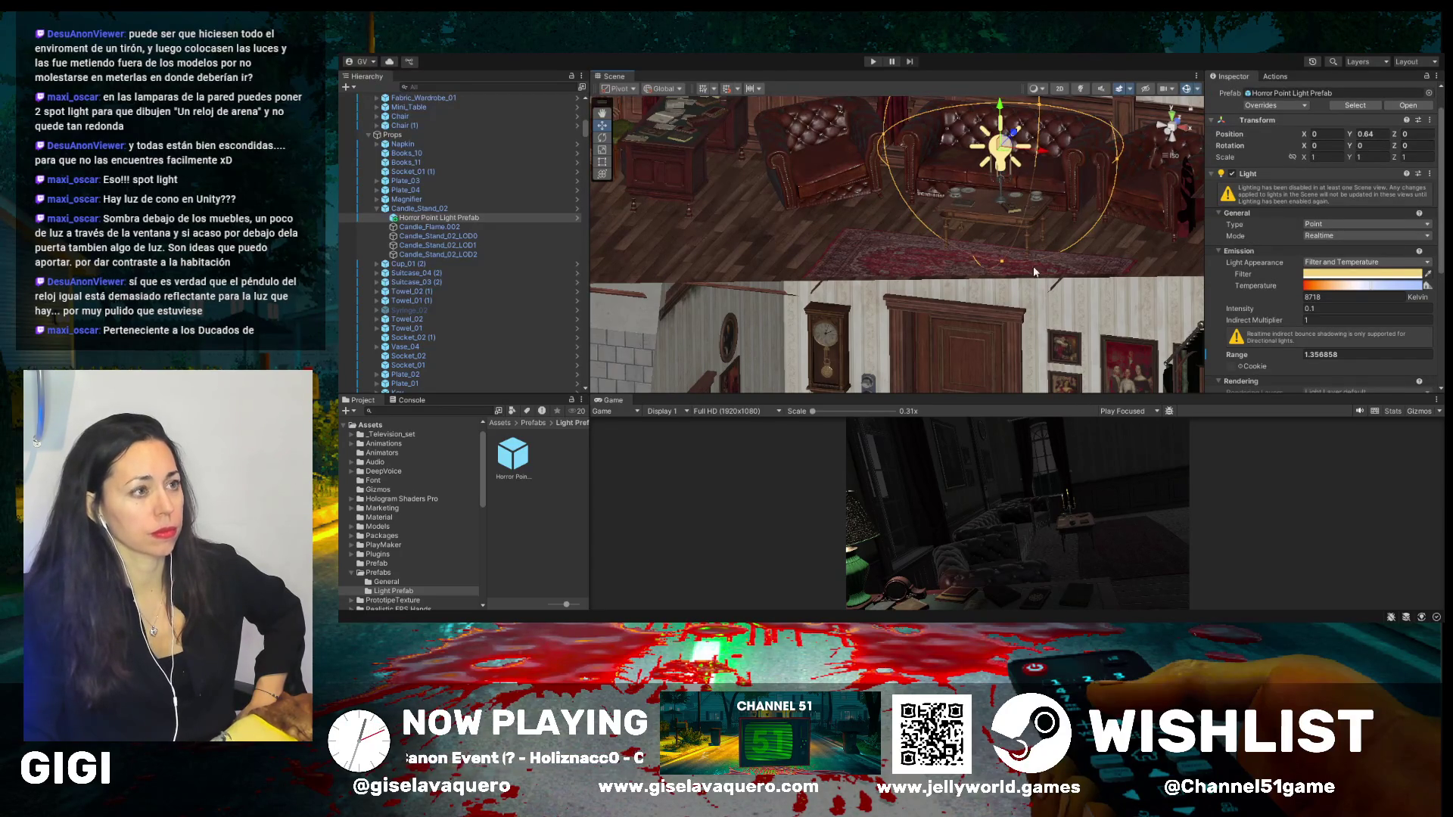
left_click_drag(1038, 285, 1022, 254)
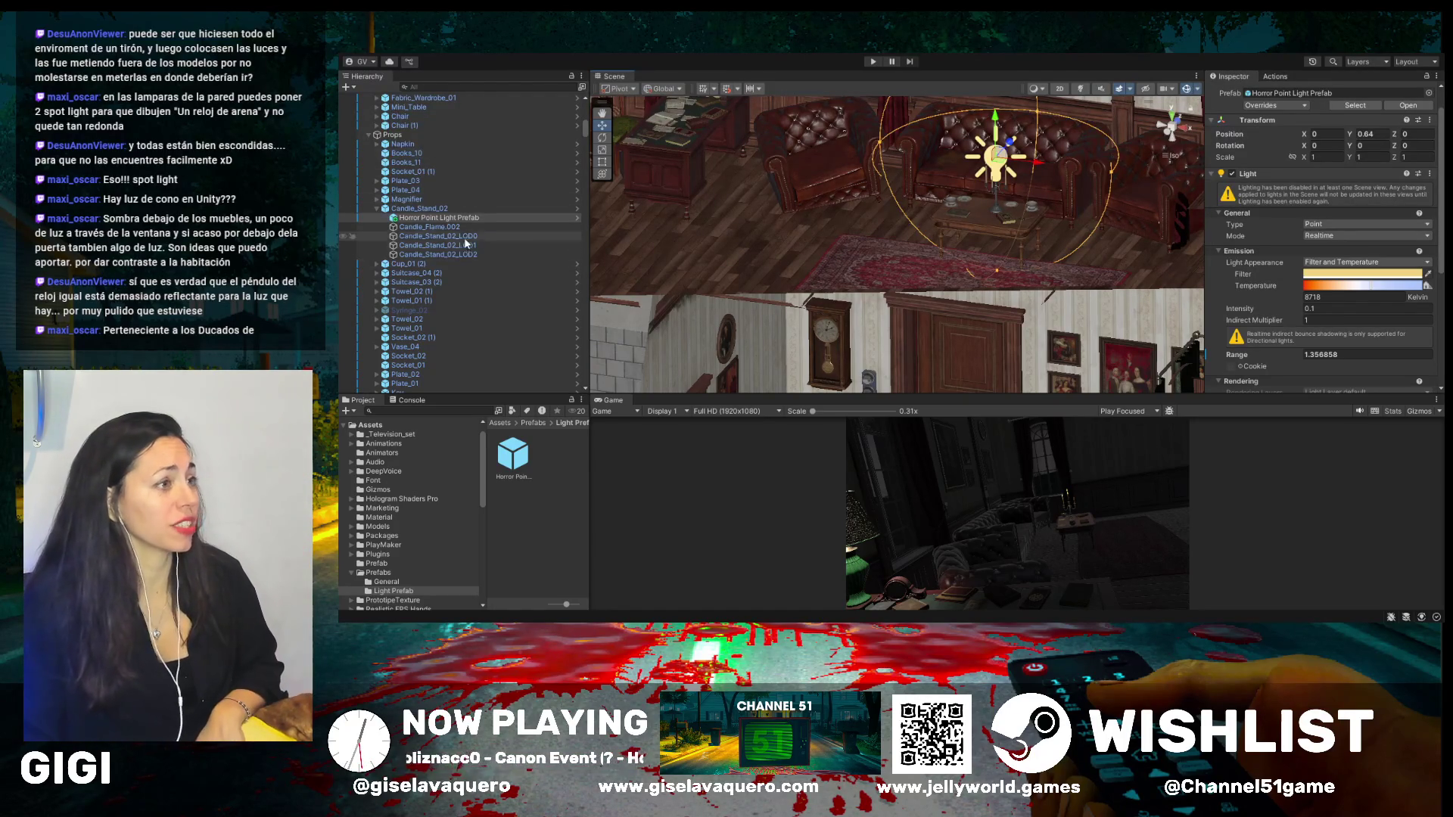
left_click_drag(695, 392, 698, 405)
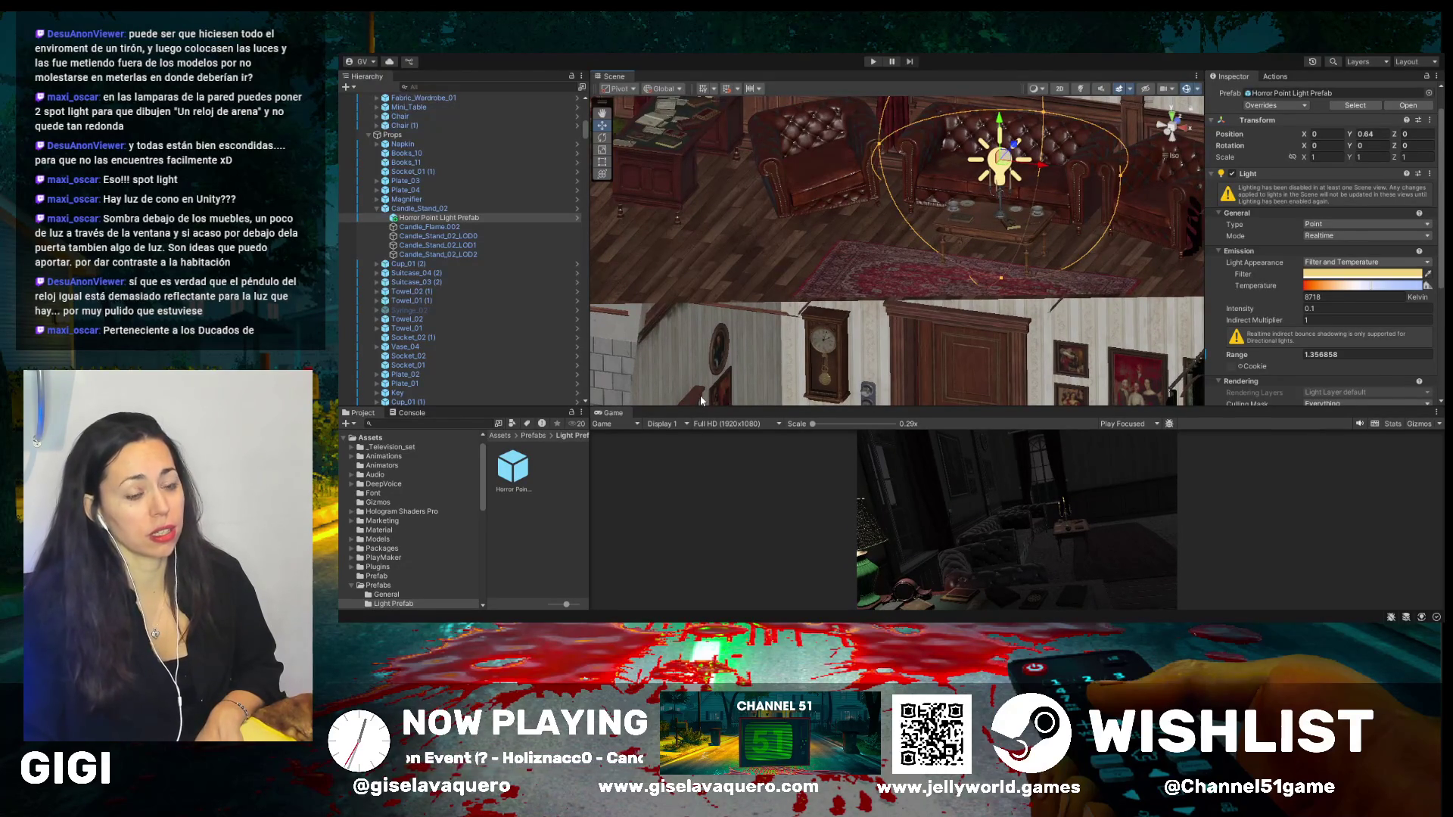
- Select Armchair_Broken, view the room from new angles, and enlarge the Game view to check the candlelight
left_click_drag(588, 296, 516, 296)
left_click(761, 184)
mouse_move(761, 183)
left_mouse_down()
mouse_move(962, 300)
mouse_move(844, 273)
left_mouse_up()
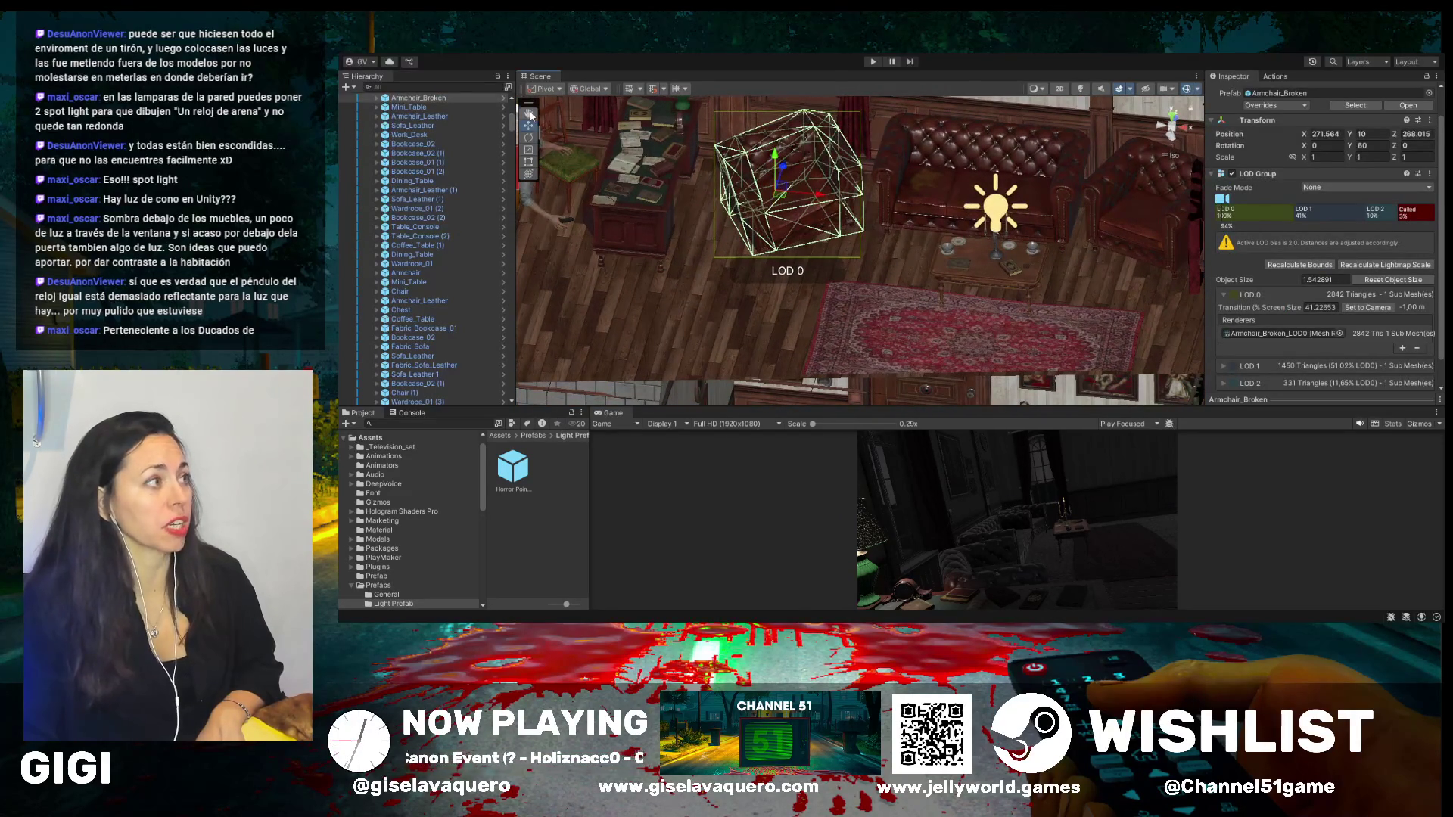
mouse_move(698, 233)
left_mouse_down()
mouse_move(835, 280)
mouse_move(843, 242)
left_mouse_up()
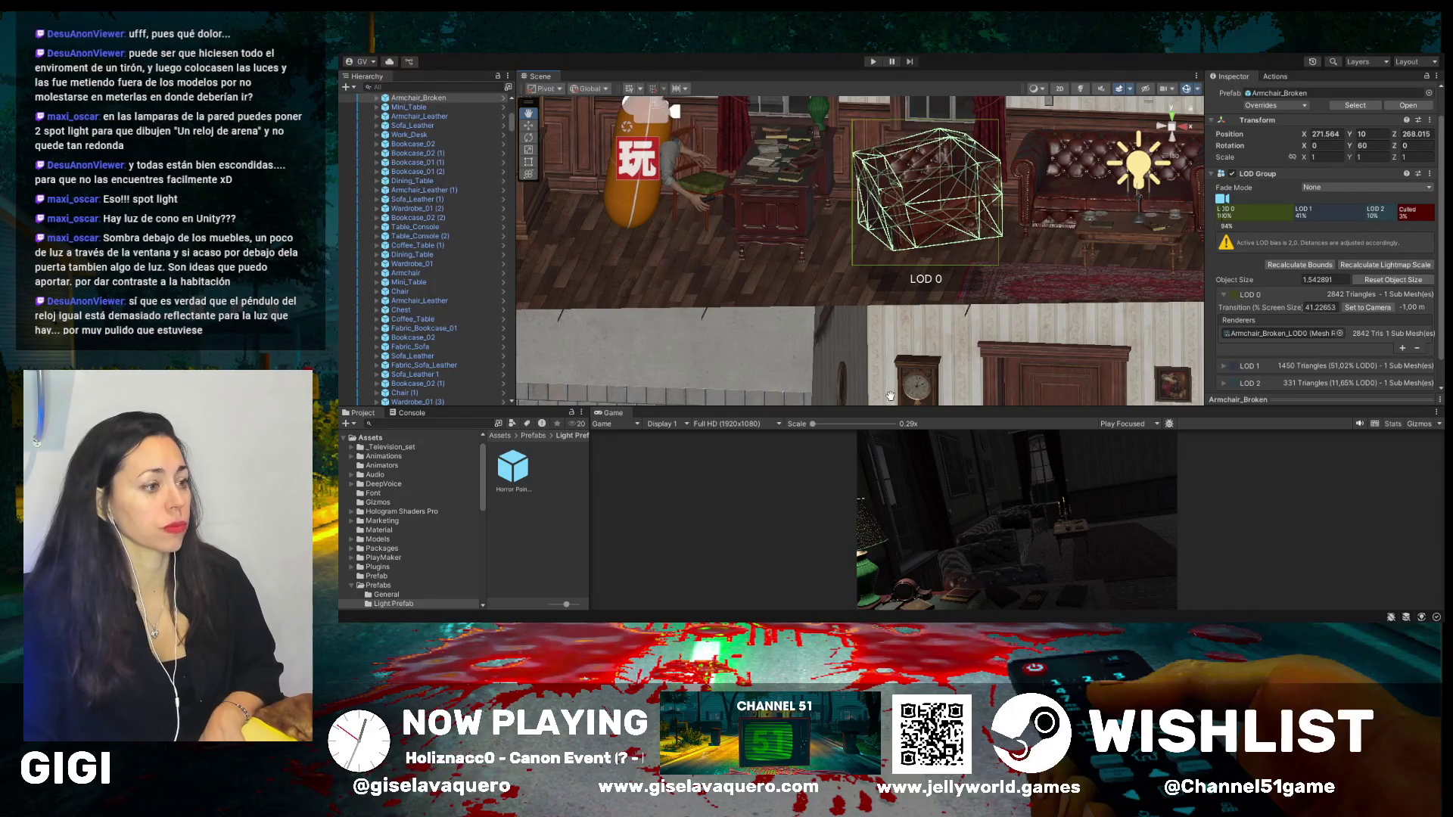
left_click_drag(897, 409, 899, 180)
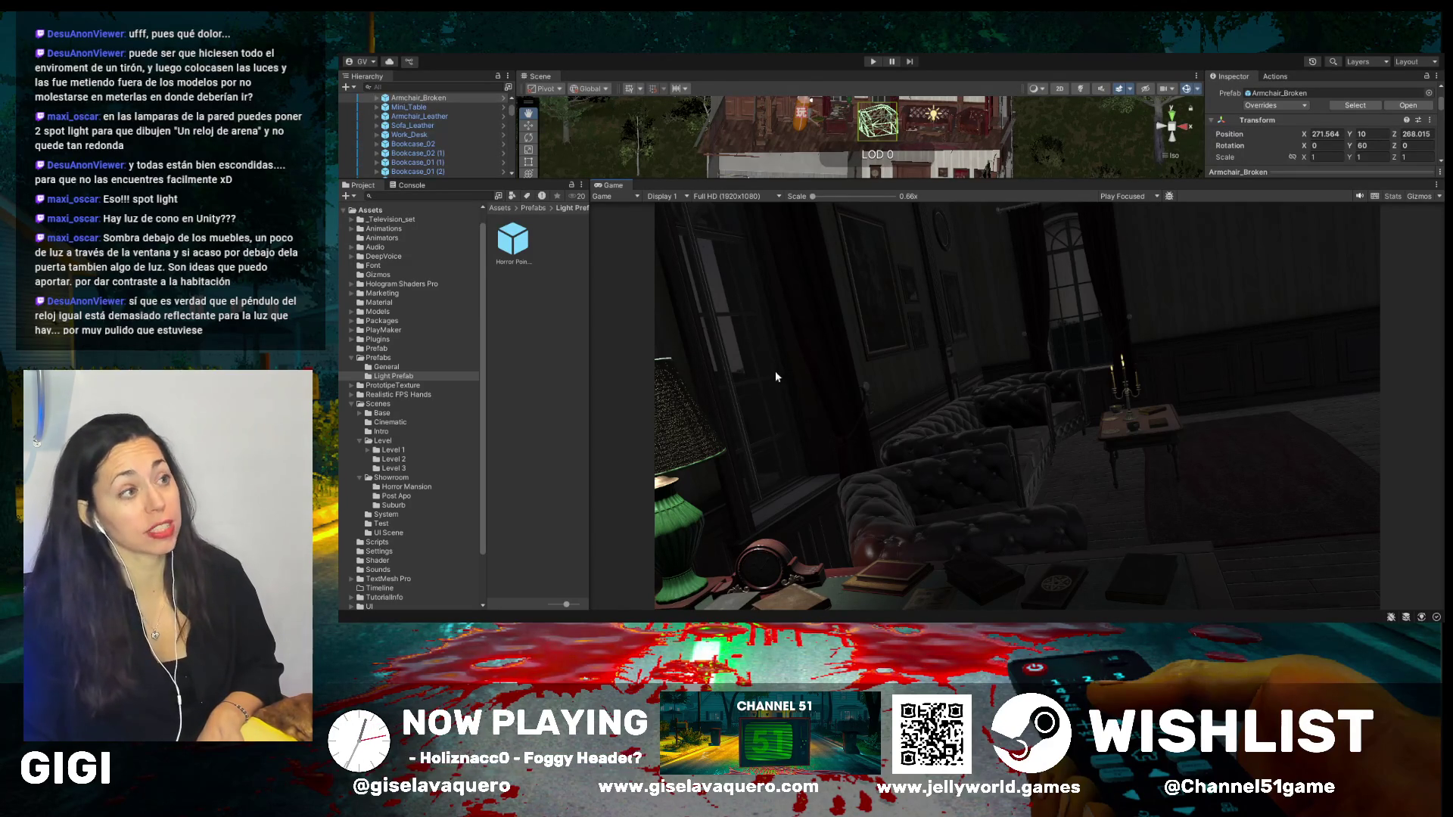
left_click_drag(905, 181, 906, 409)
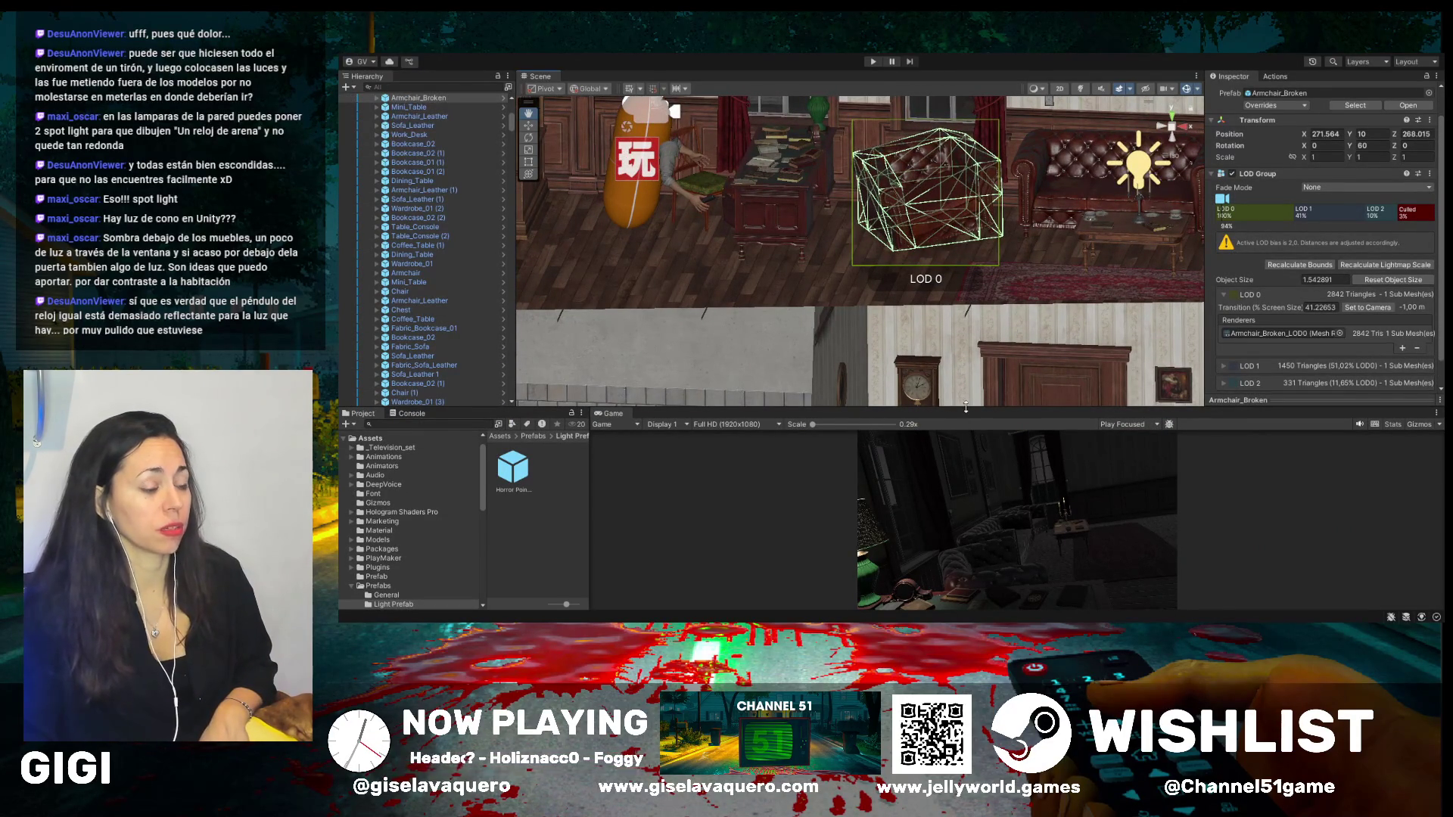
left_click_drag(966, 408, 966, 280)
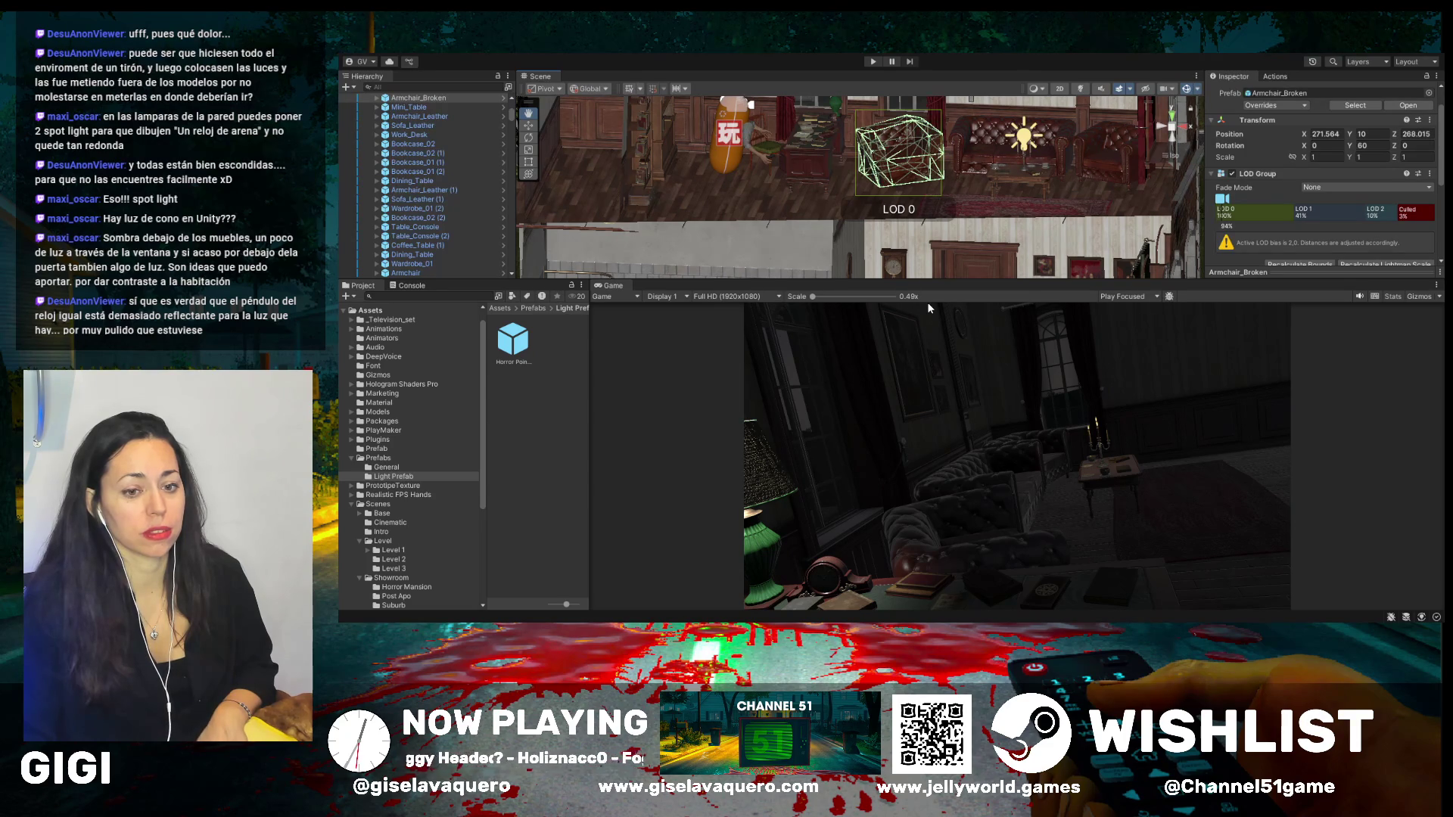
- Orbit and zoom the Scene view around the sitting room and the house's right side
left_click_drag(856, 281, 856, 528)
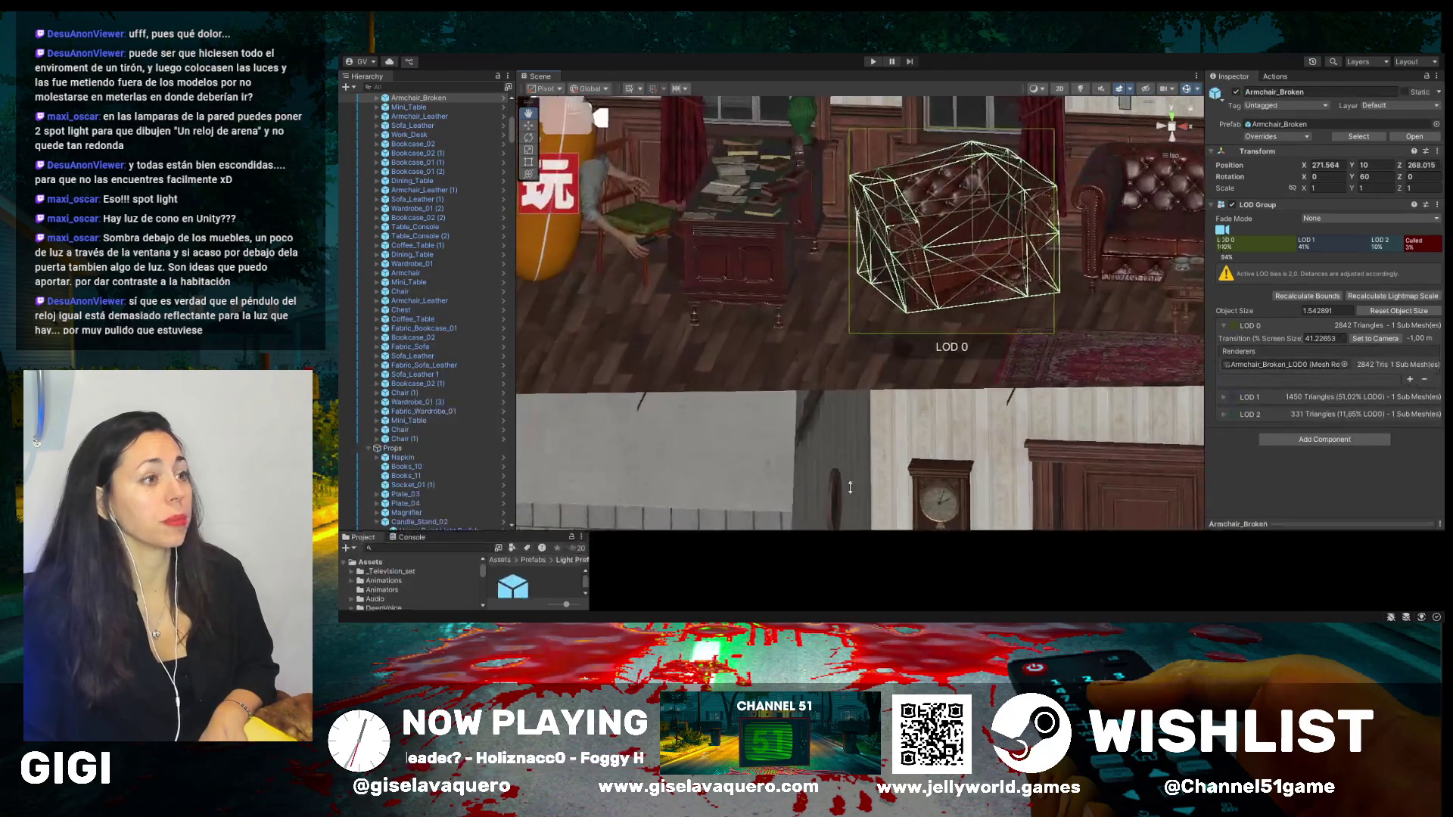
mouse_move(938, 365)
left_mouse_down()
mouse_move(837, 231)
mouse_move(904, 244)
mouse_move(883, 269)
mouse_move(917, 278)
mouse_move(817, 242)
left_mouse_up()
mouse_move(732, 324)
left_mouse_down()
mouse_move(738, 342)
mouse_move(813, 351)
left_mouse_up()
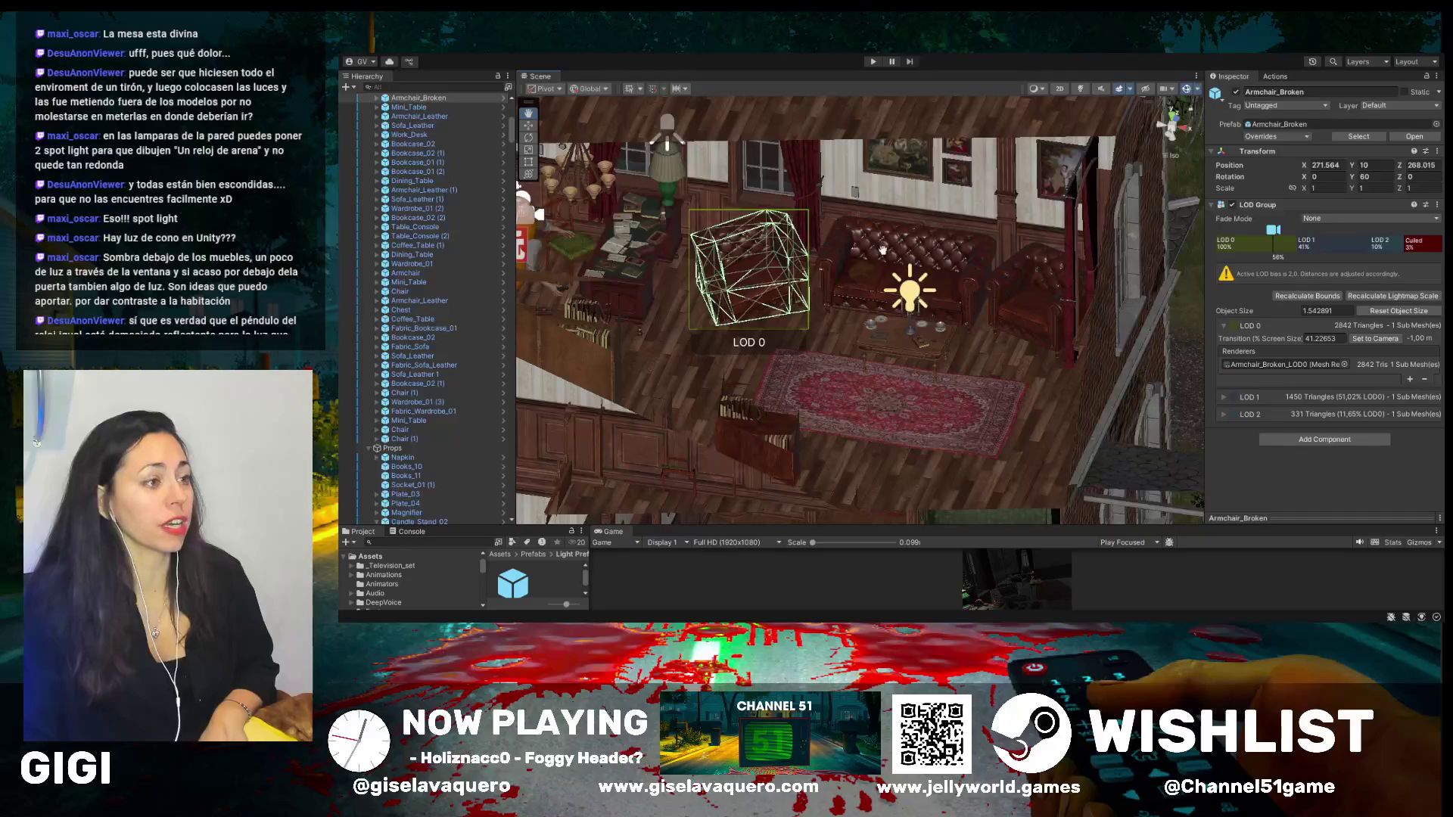
left_click_drag(769, 358, 836, 347)
scroll(836, 349, "up", 4)
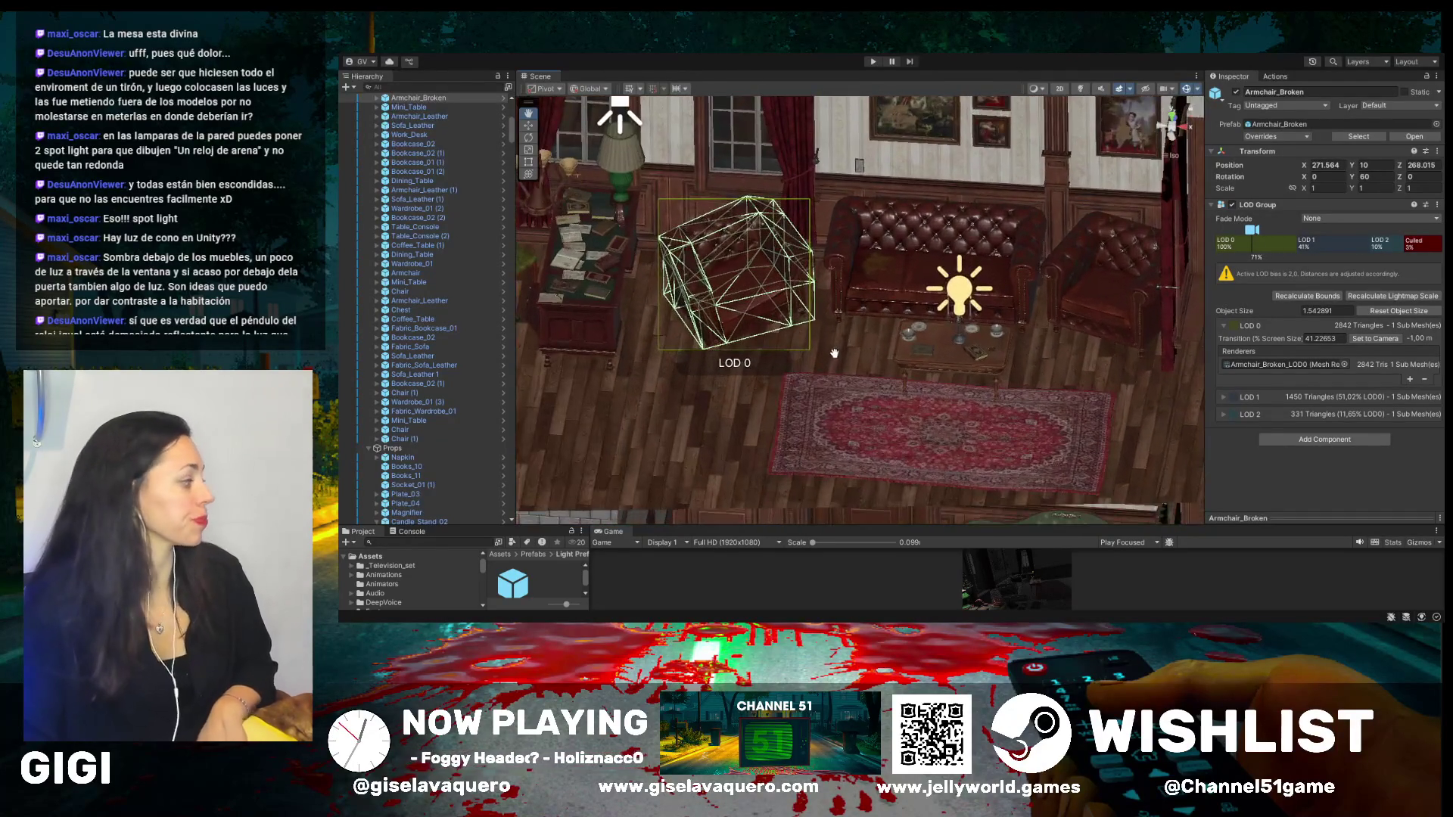
scroll(834, 354, "up", 1)
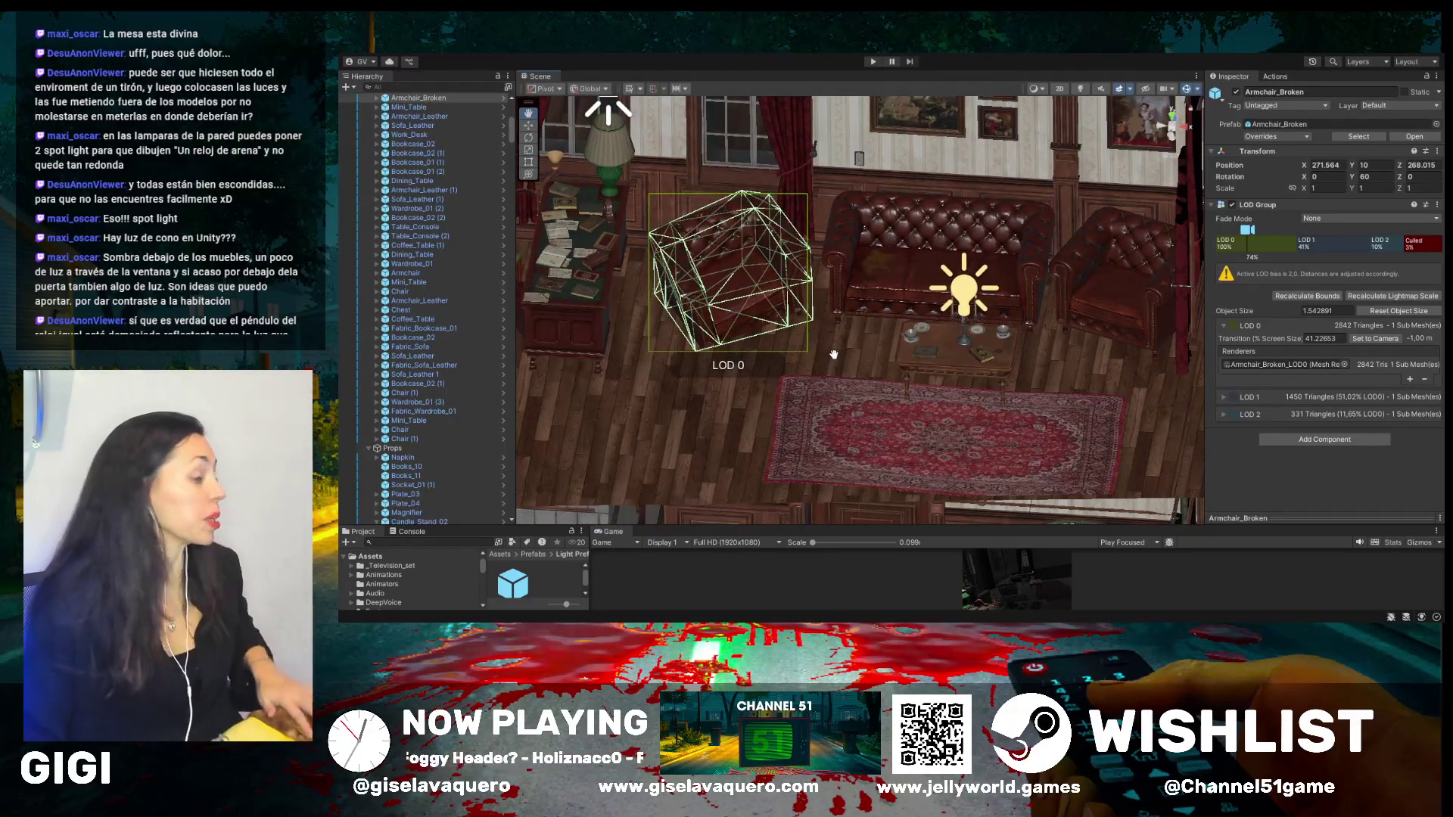
left_click_drag(803, 352, 876, 367)
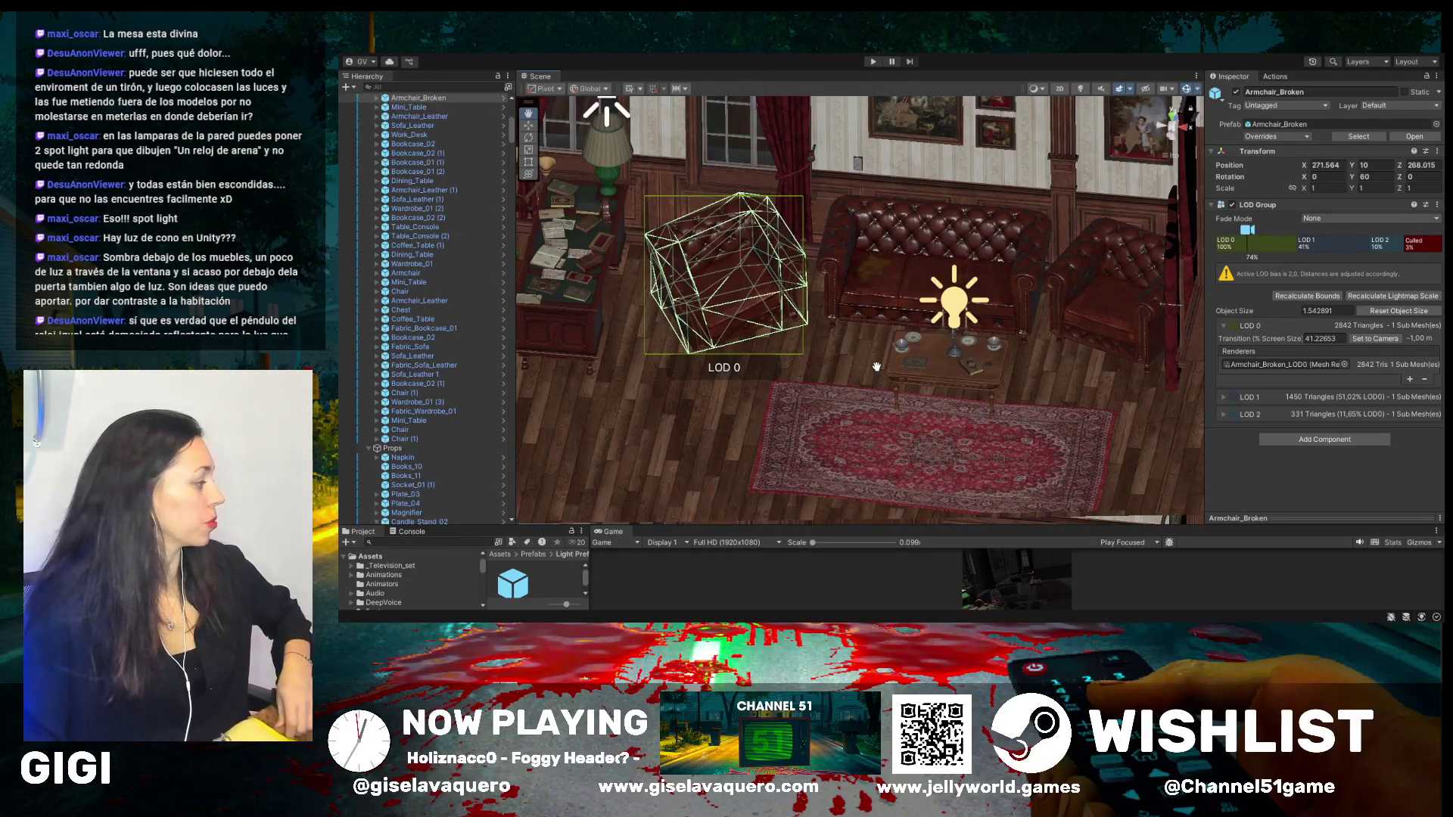
left_click_drag(868, 359, 886, 385)
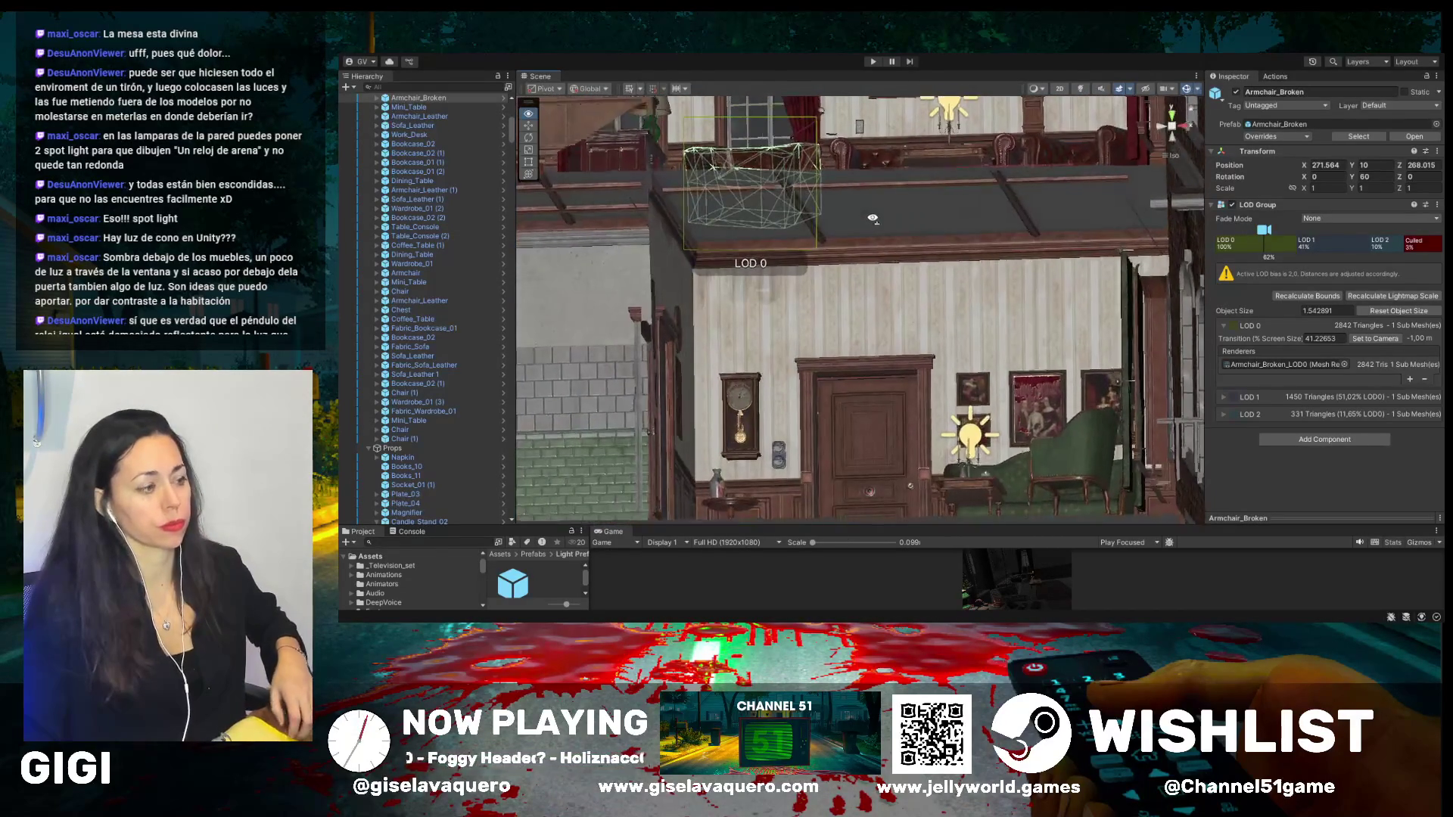
scroll(899, 334, "down", 3)
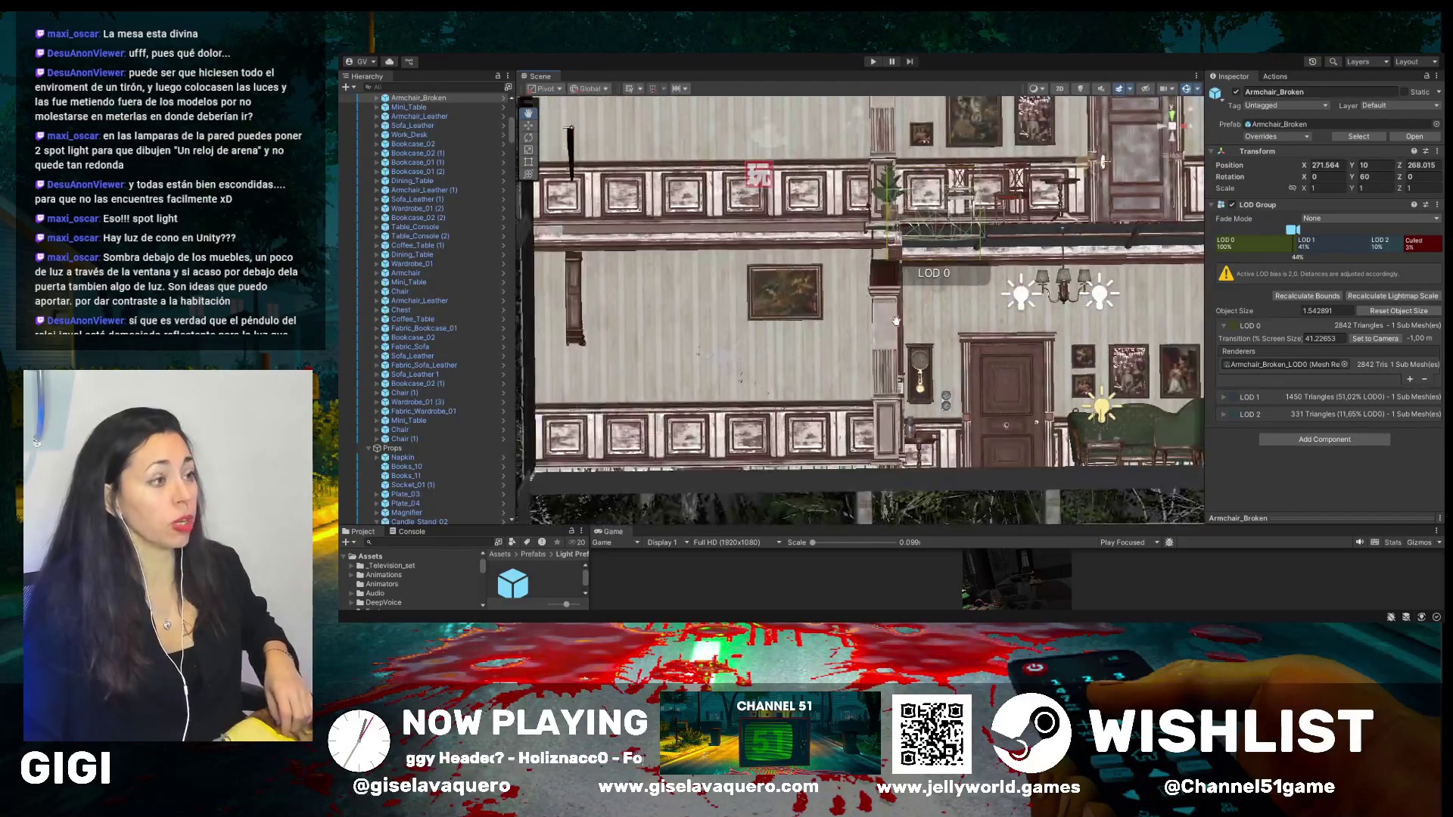
scroll(827, 457, "down", 5)
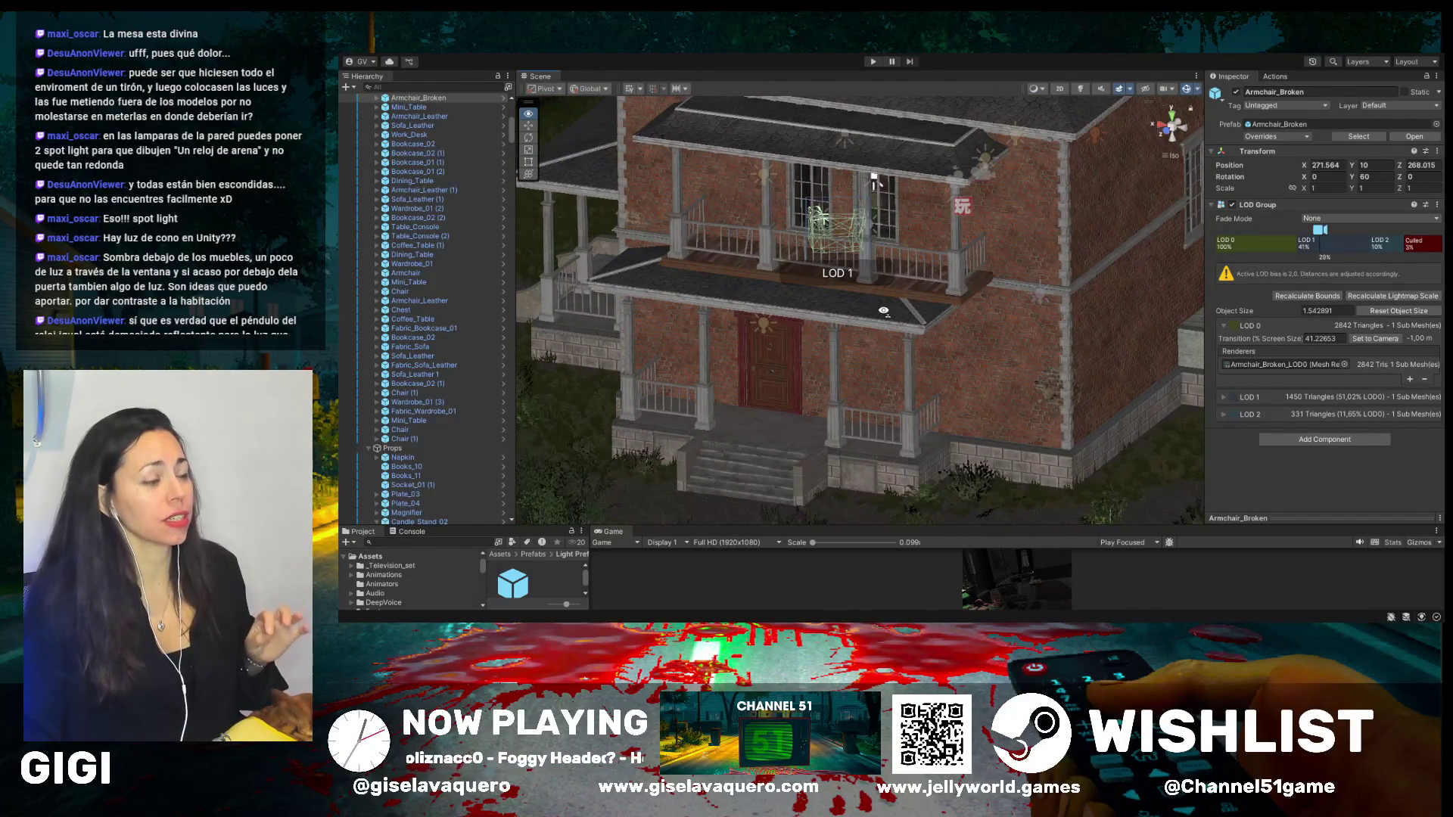
mouse_move(947, 290)
left_mouse_down()
mouse_move(877, 308)
mouse_move(955, 336)
left_mouse_up()
- Navigate to the study desk and deactivate the Table_Clock on it
mouse_move(866, 324)
left_mouse_down()
mouse_move(787, 364)
mouse_move(994, 278)
mouse_move(1006, 290)
mouse_move(963, 348)
left_mouse_up()
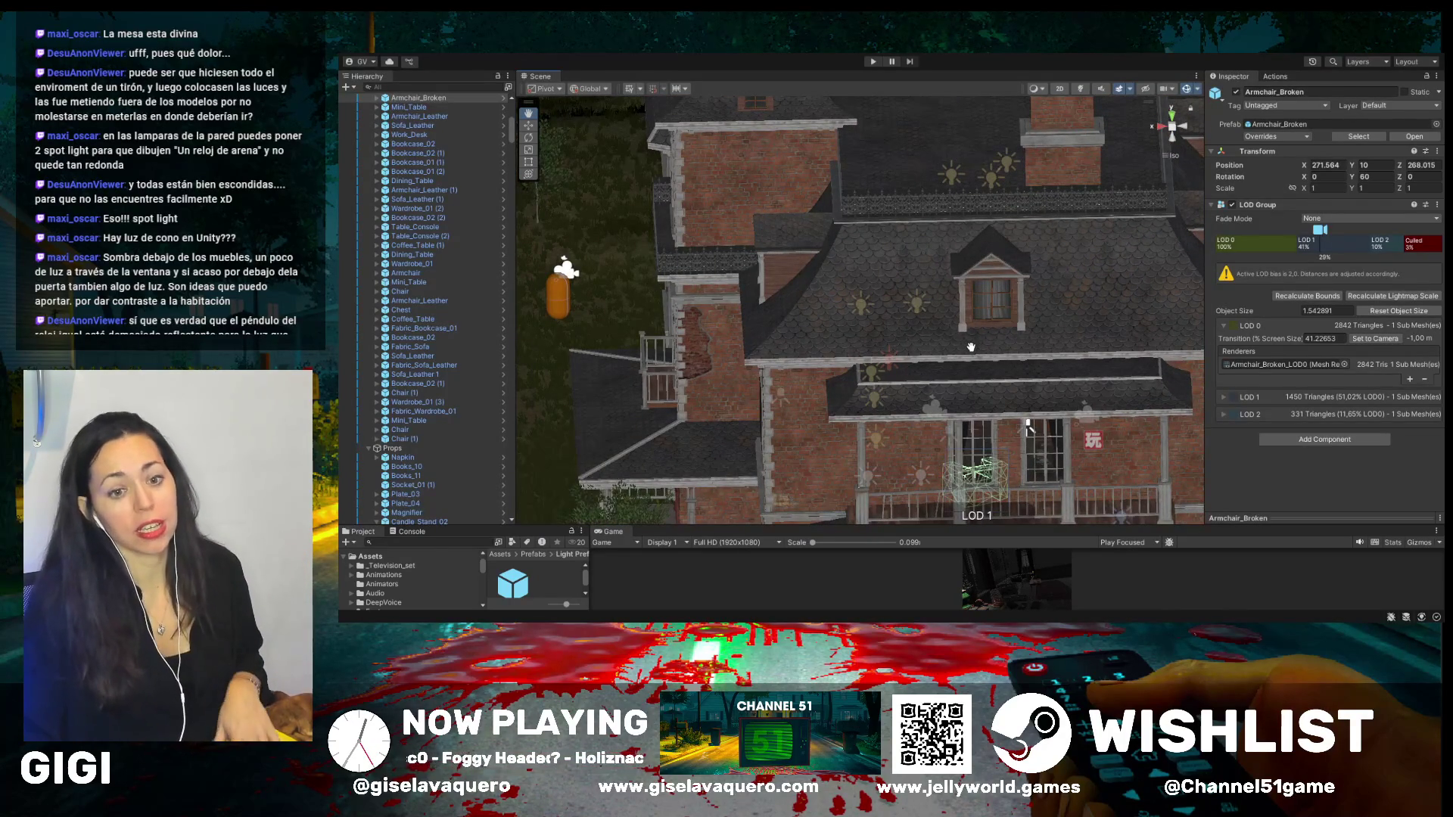
scroll(895, 347, "down", 5)
left_click_drag(894, 347, 757, 333)
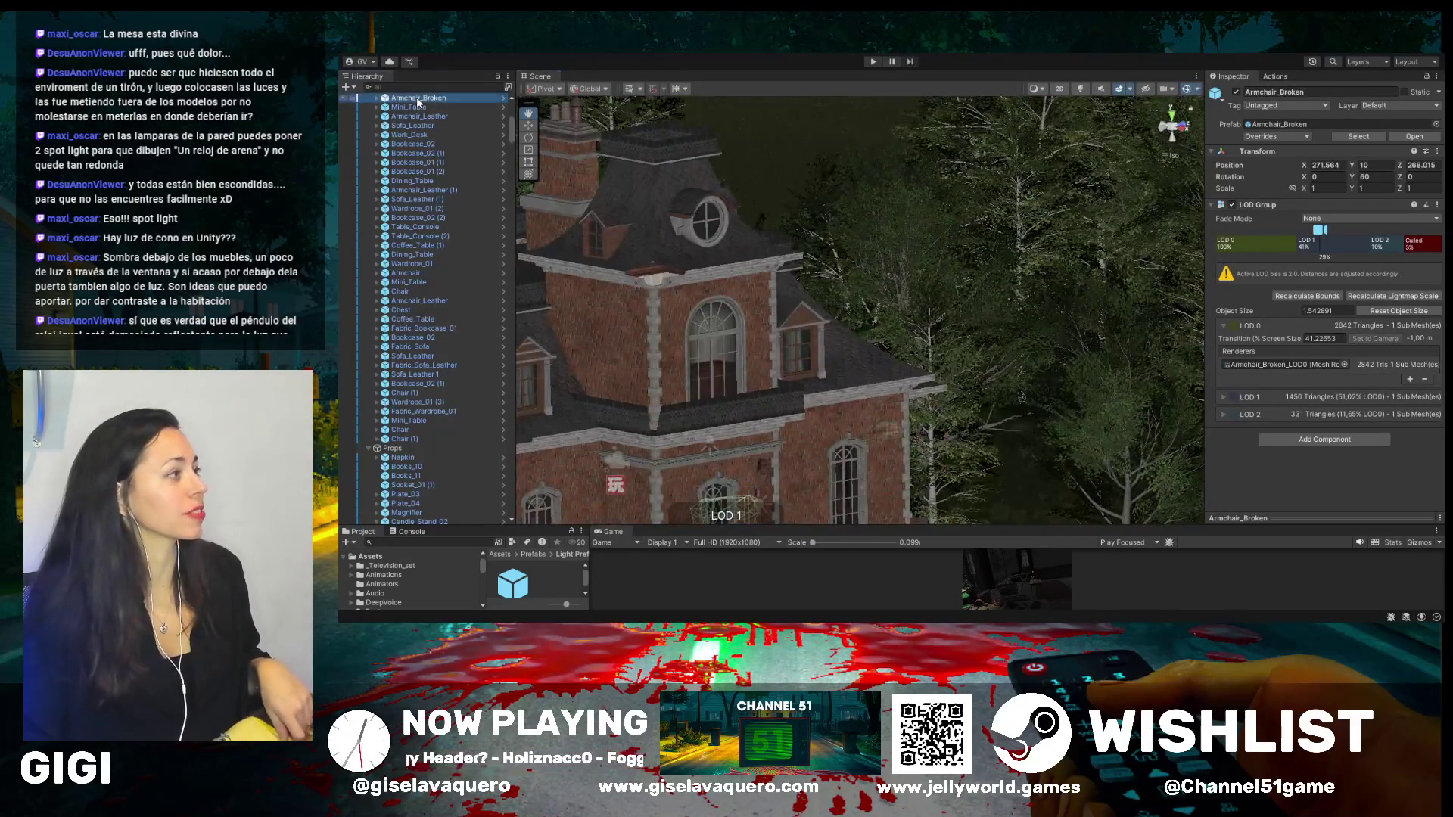
double_click(416, 97)
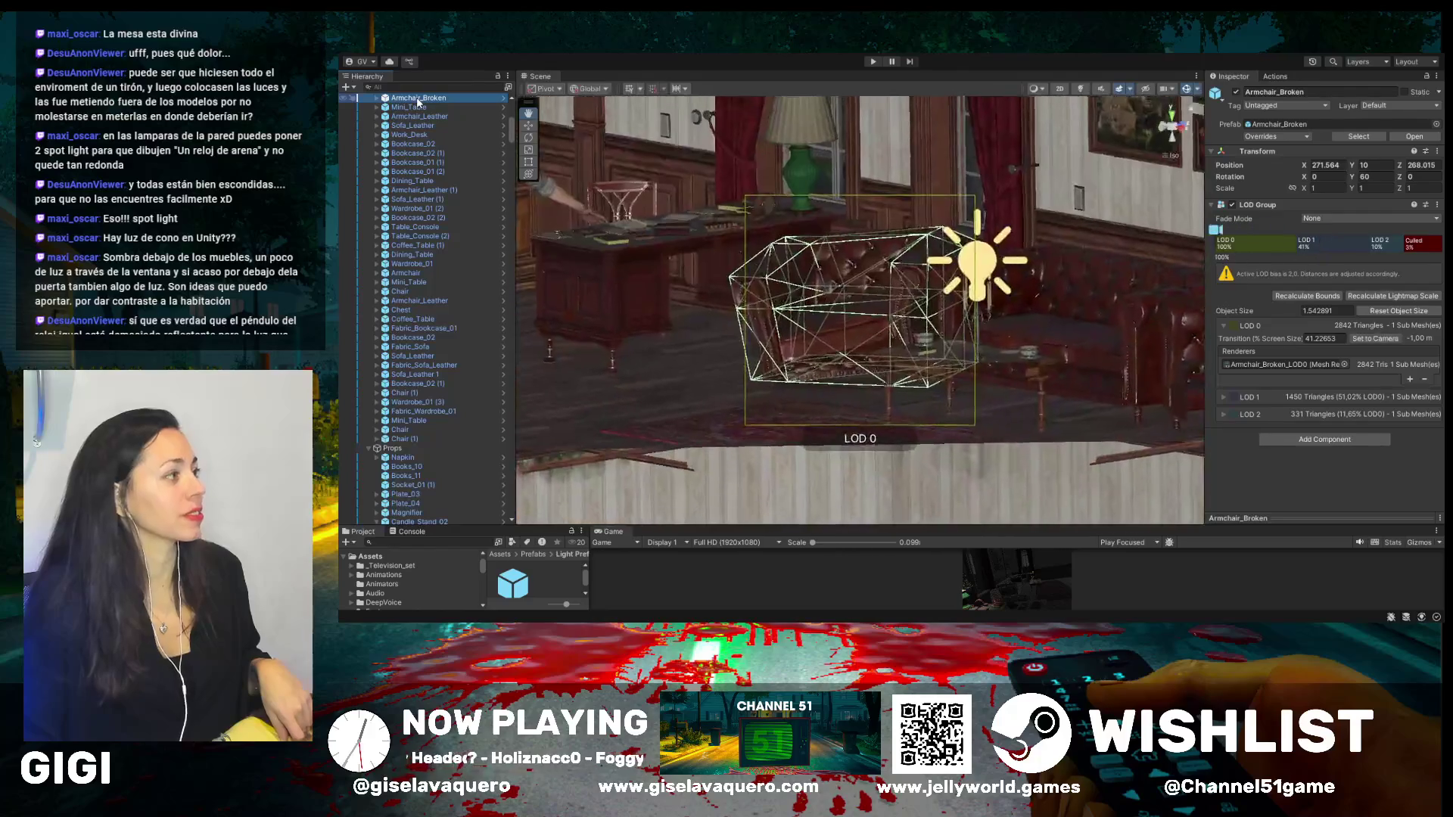
left_click_drag(703, 231, 744, 303)
mouse_move(887, 339)
left_mouse_down()
mouse_move(1054, 444)
mouse_move(1037, 434)
left_mouse_up()
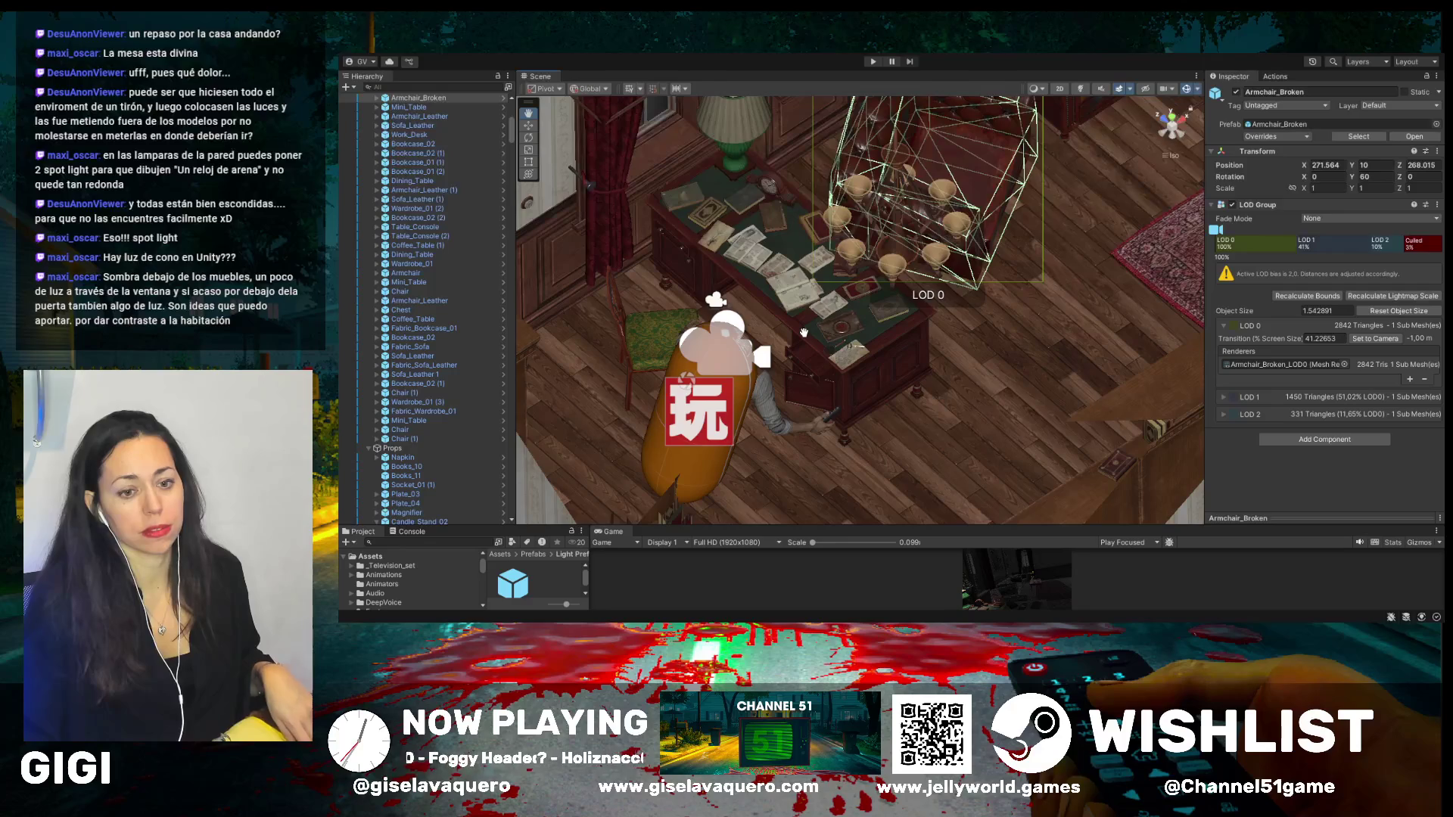
mouse_move(804, 333)
left_mouse_down()
mouse_move(977, 274)
mouse_move(955, 269)
left_mouse_up()
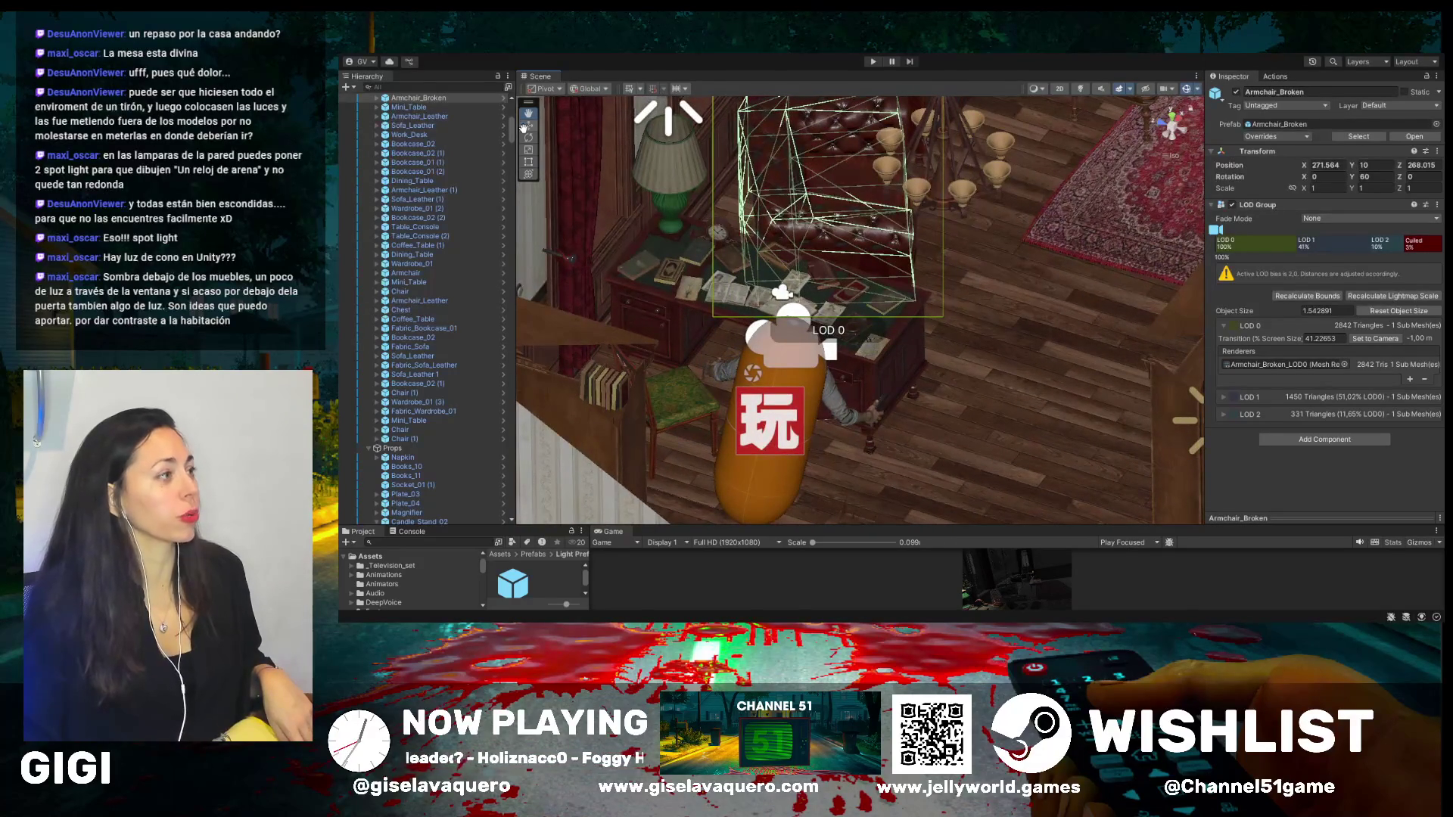
left_click(725, 230)
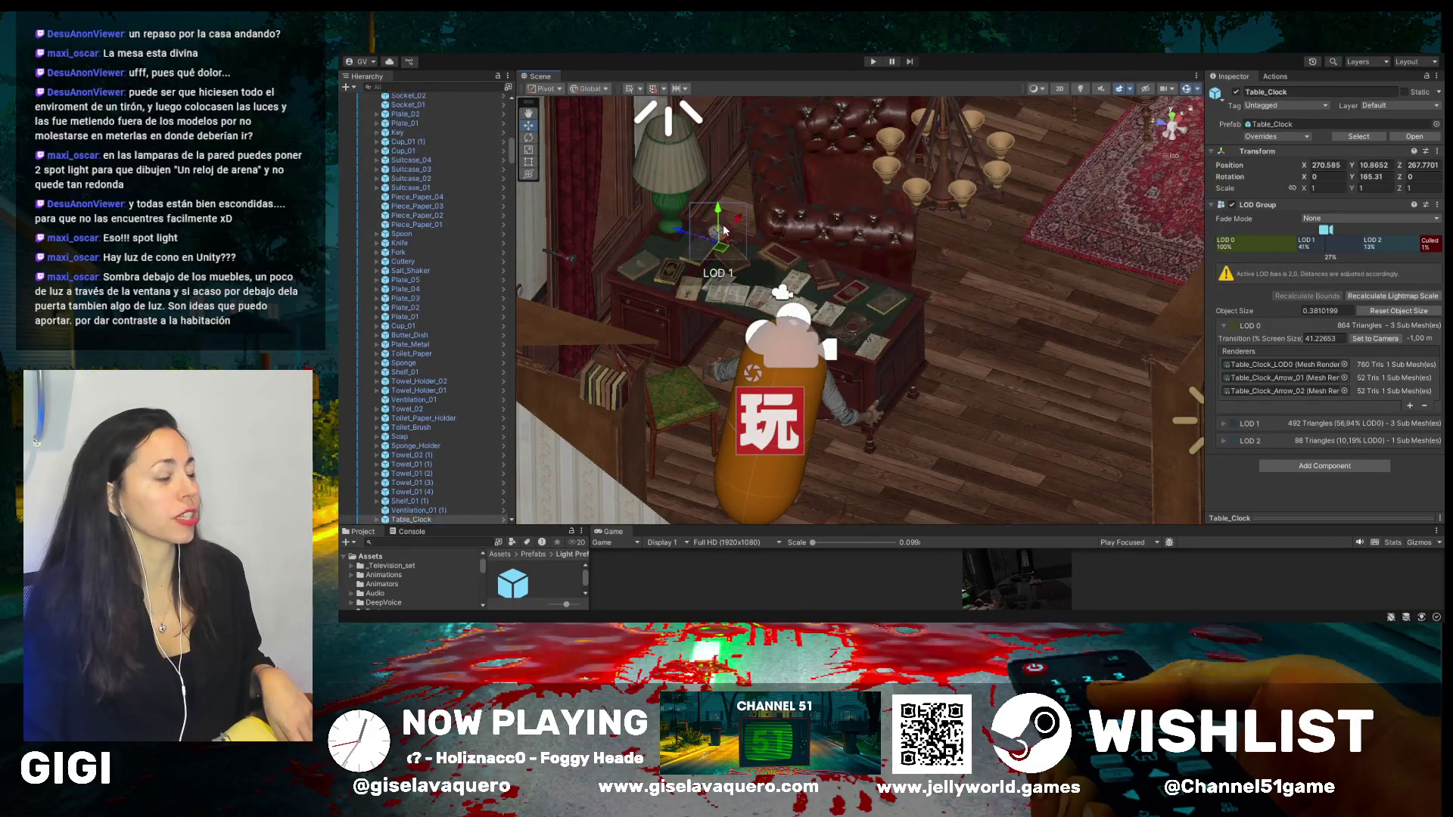
left_click(1238, 93)
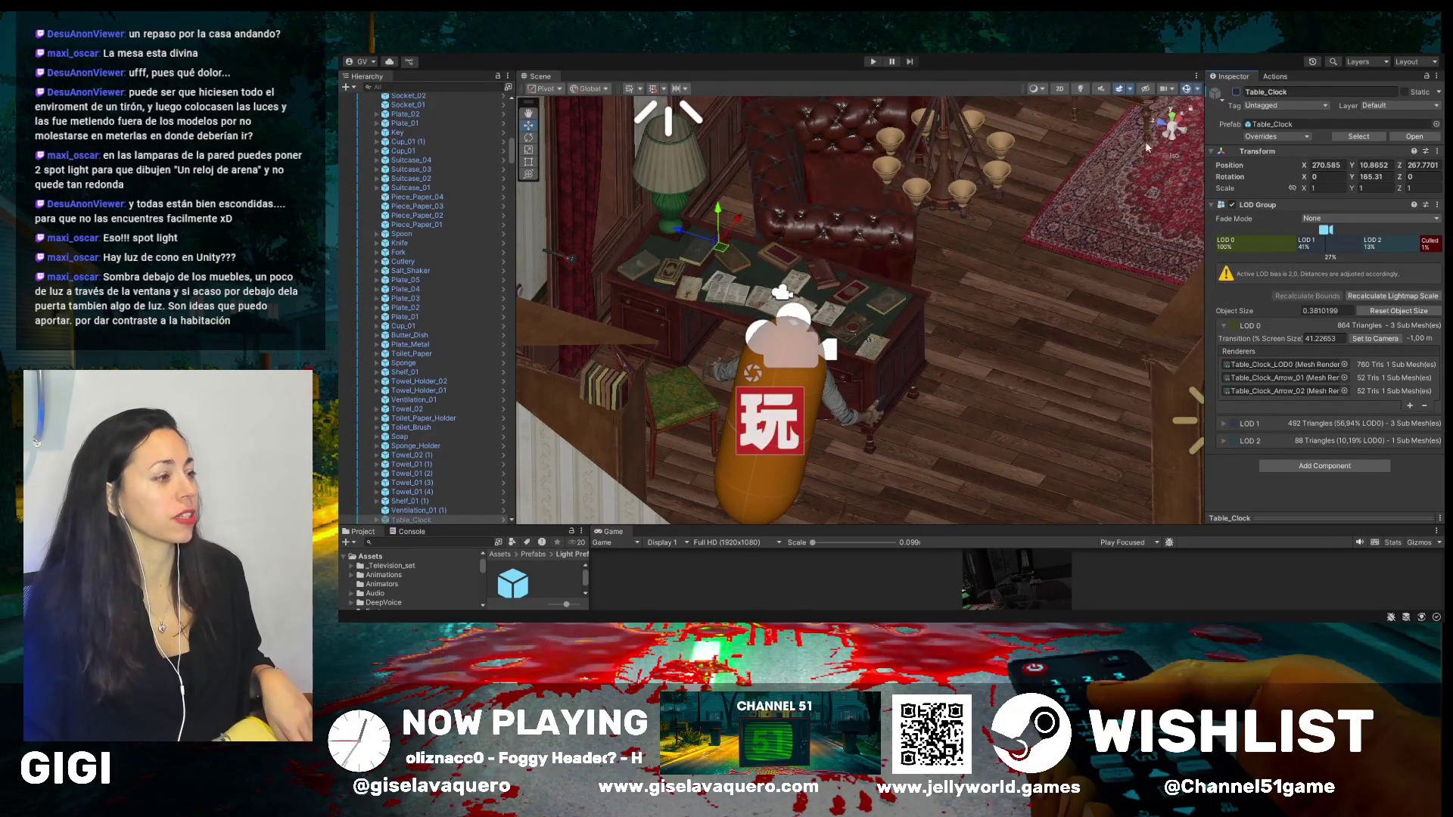
- Select the interior door, recenter on the character and desk, and search the Hierarchy for 'ambi'
mouse_move(972, 326)
left_mouse_down()
mouse_move(1029, 244)
mouse_move(1159, 240)
mouse_move(1101, 158)
mouse_move(781, 227)
mouse_move(924, 234)
mouse_move(909, 240)
mouse_move(784, 201)
left_mouse_up()
left_click(1102, 158)
left_click(1096, 161)
scroll(963, 293, "up", 10)
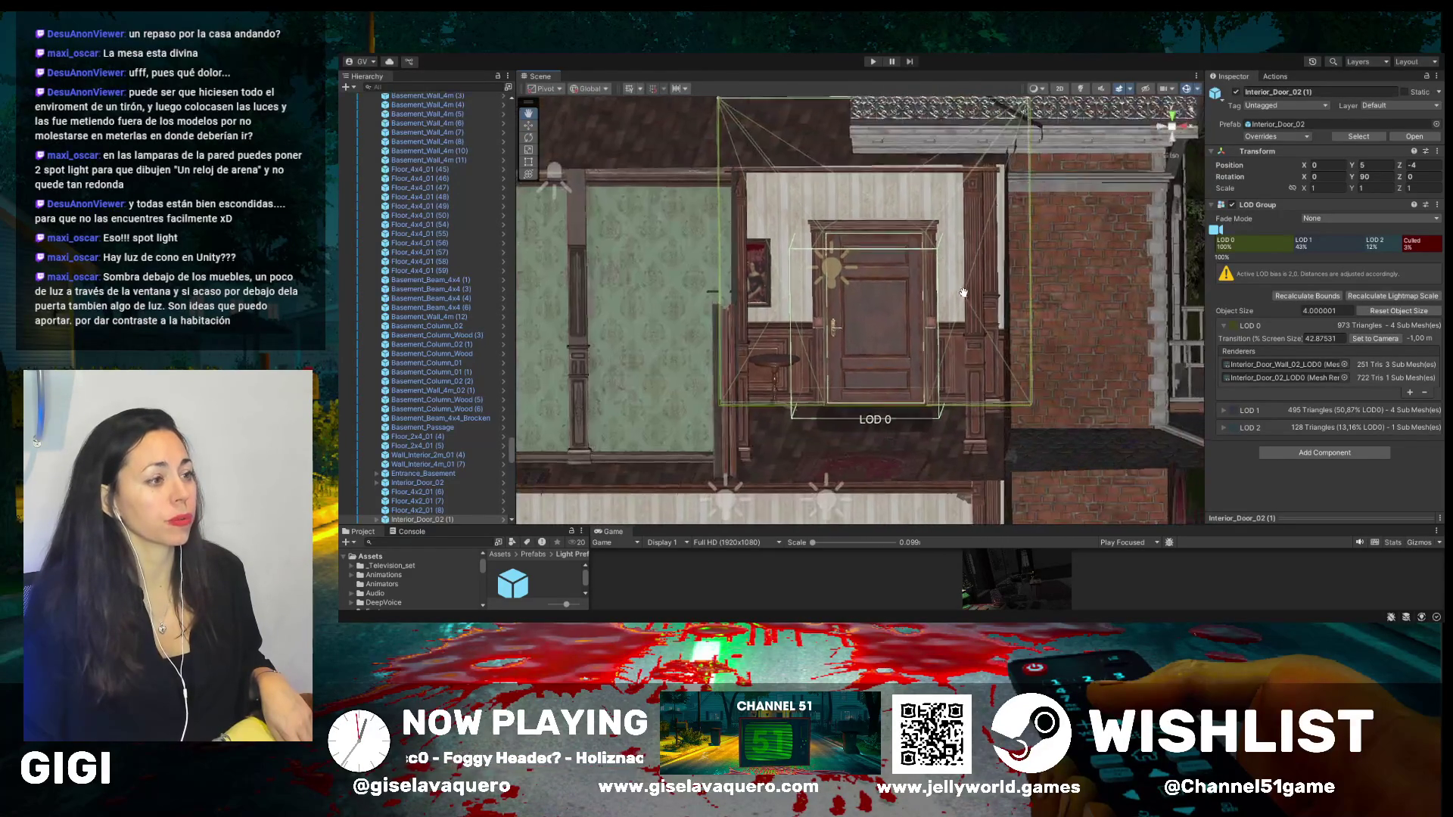
mouse_move(701, 232)
left_mouse_down()
mouse_move(773, 194)
mouse_move(695, 207)
left_mouse_up()
left_click_drag(1071, 345, 861, 345)
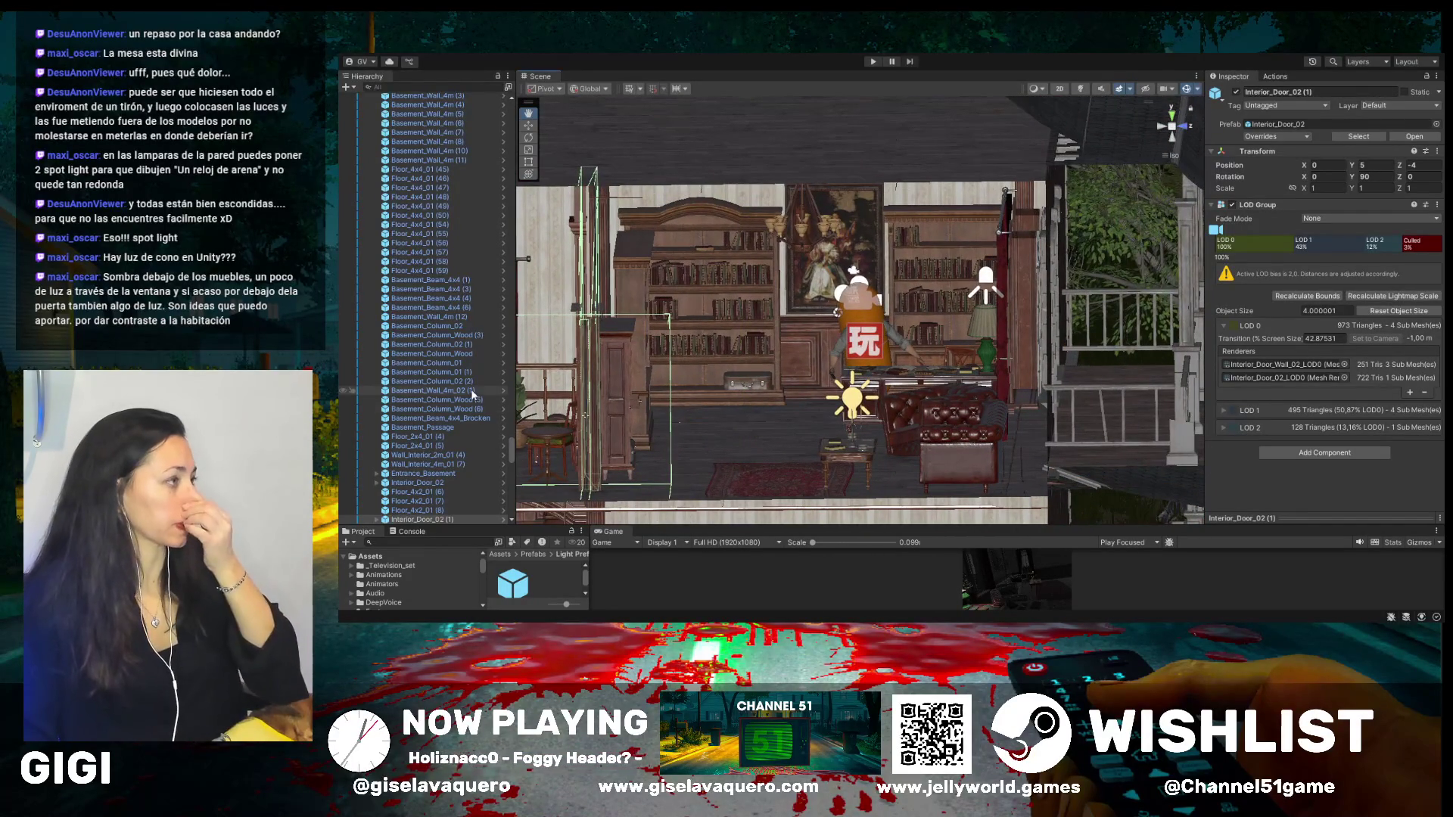
scroll(470, 389, "up", 10)
left_click_drag(847, 319, 858, 318)
scroll(485, 417, "up", 6)
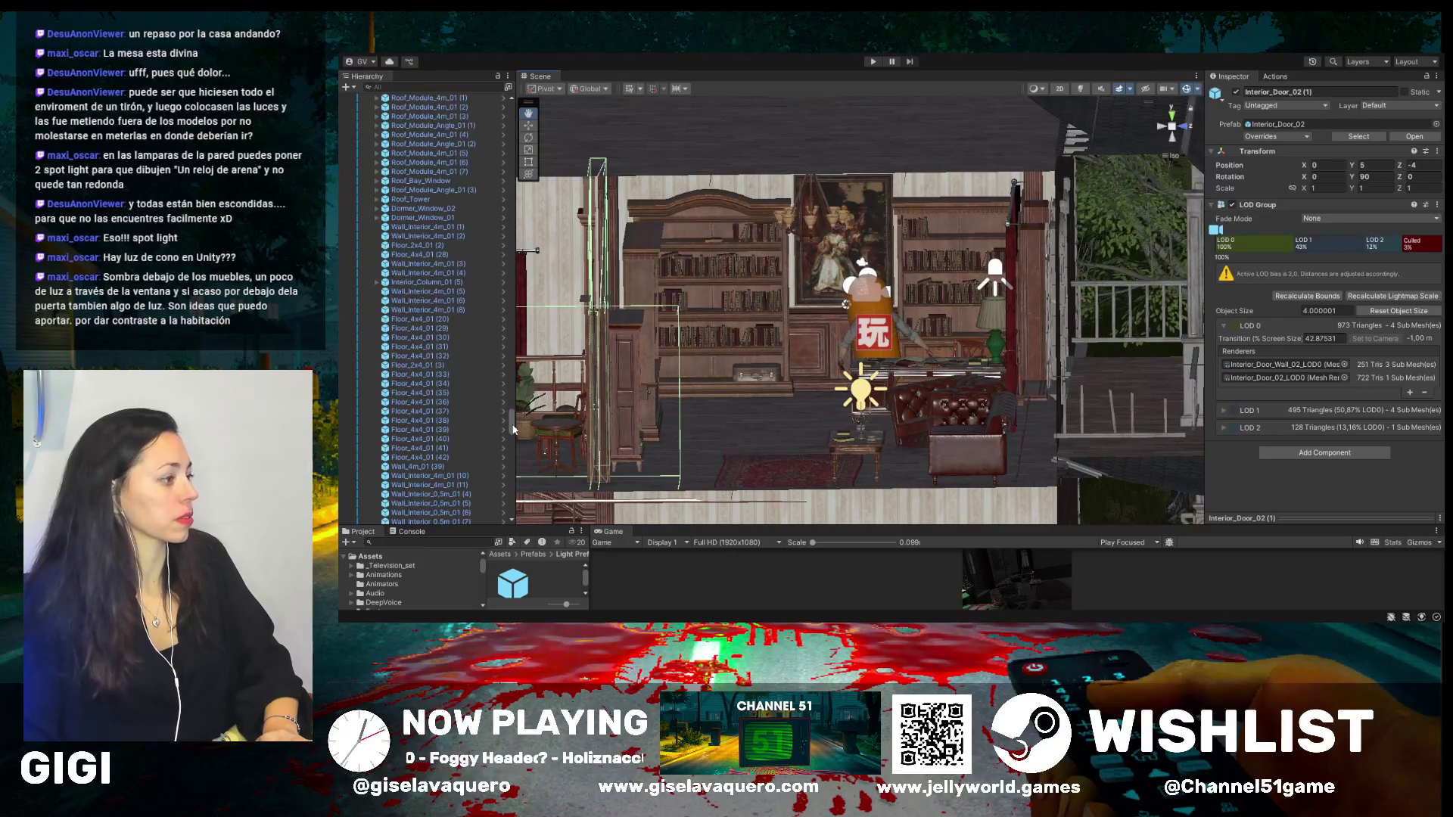
scroll(513, 429, "up", 10)
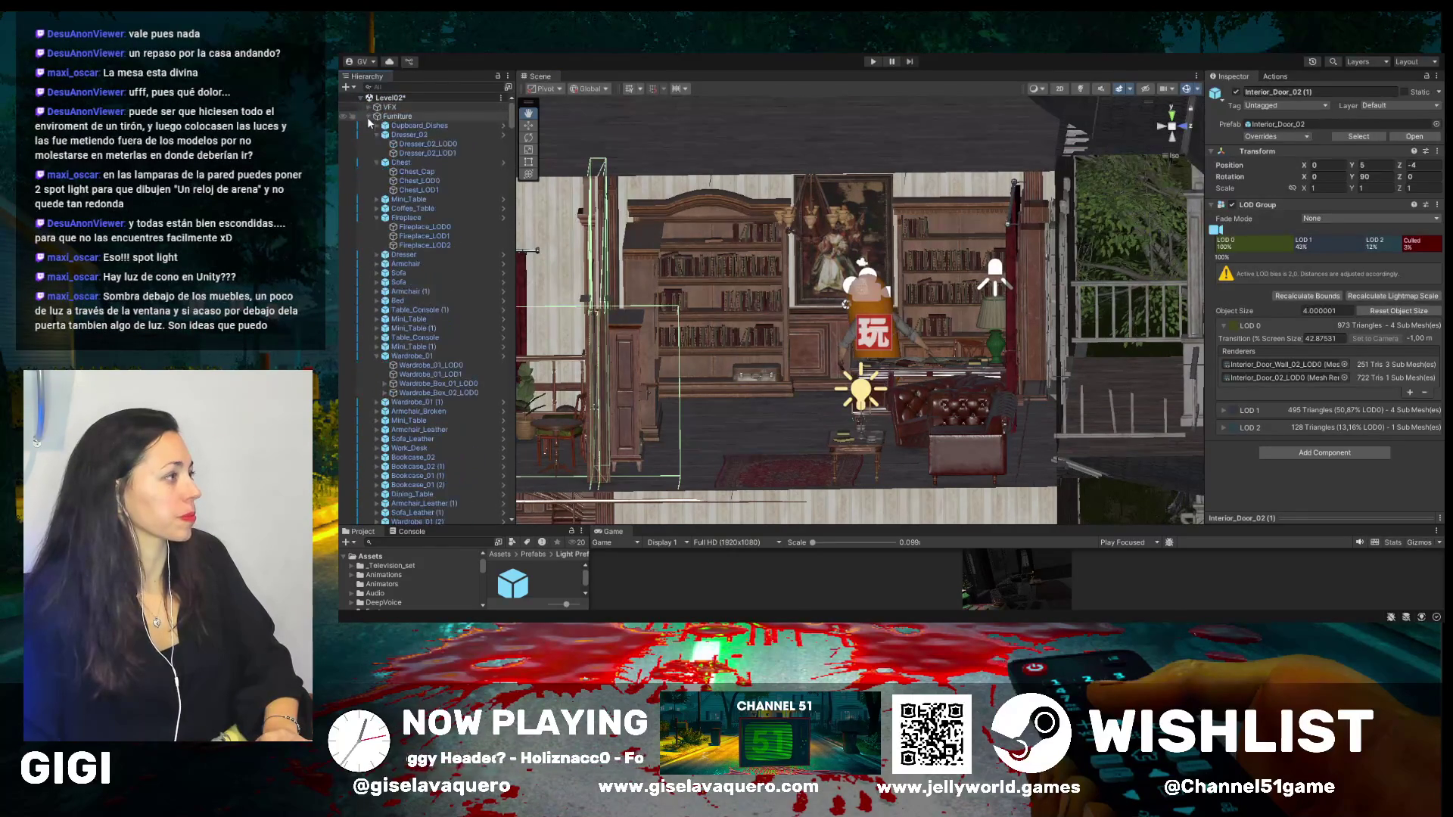
left_click(411, 86)
type("ambi")
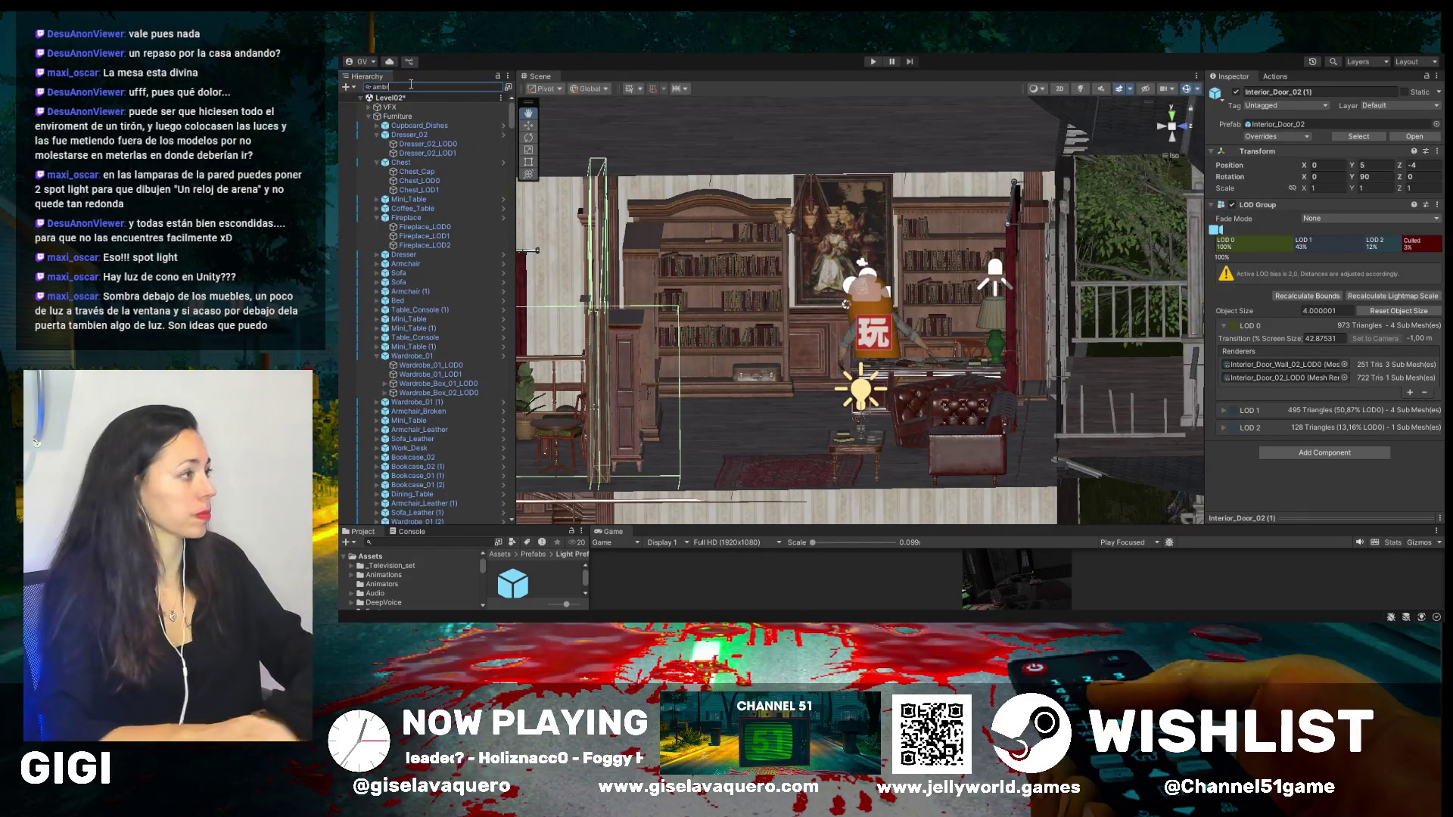
- Set Player Ambrosio's Y rotation to 0 and frame it in the view
left_click(420, 108)
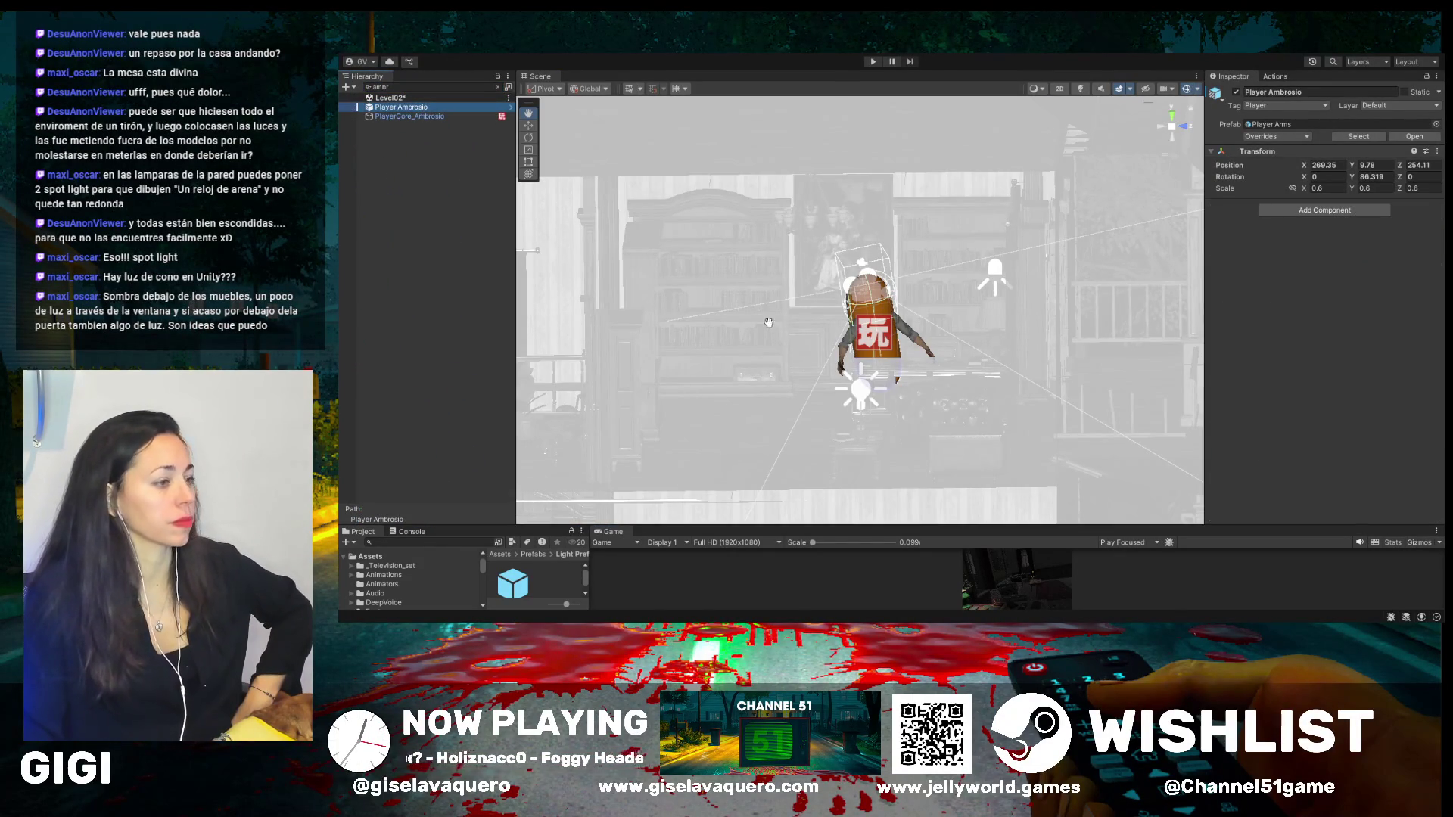
left_click(1385, 174)
type("0")
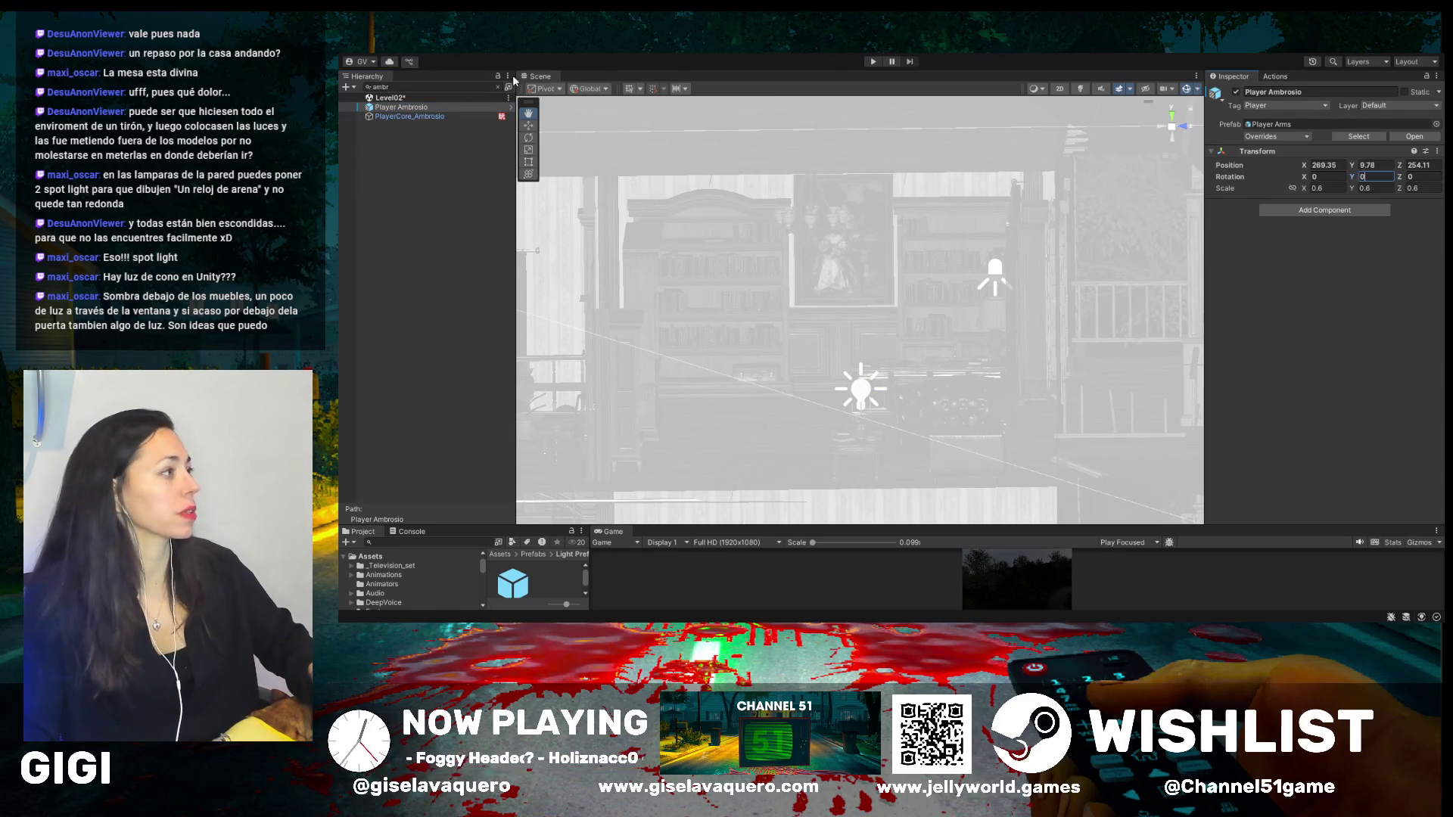
double_click(422, 108)
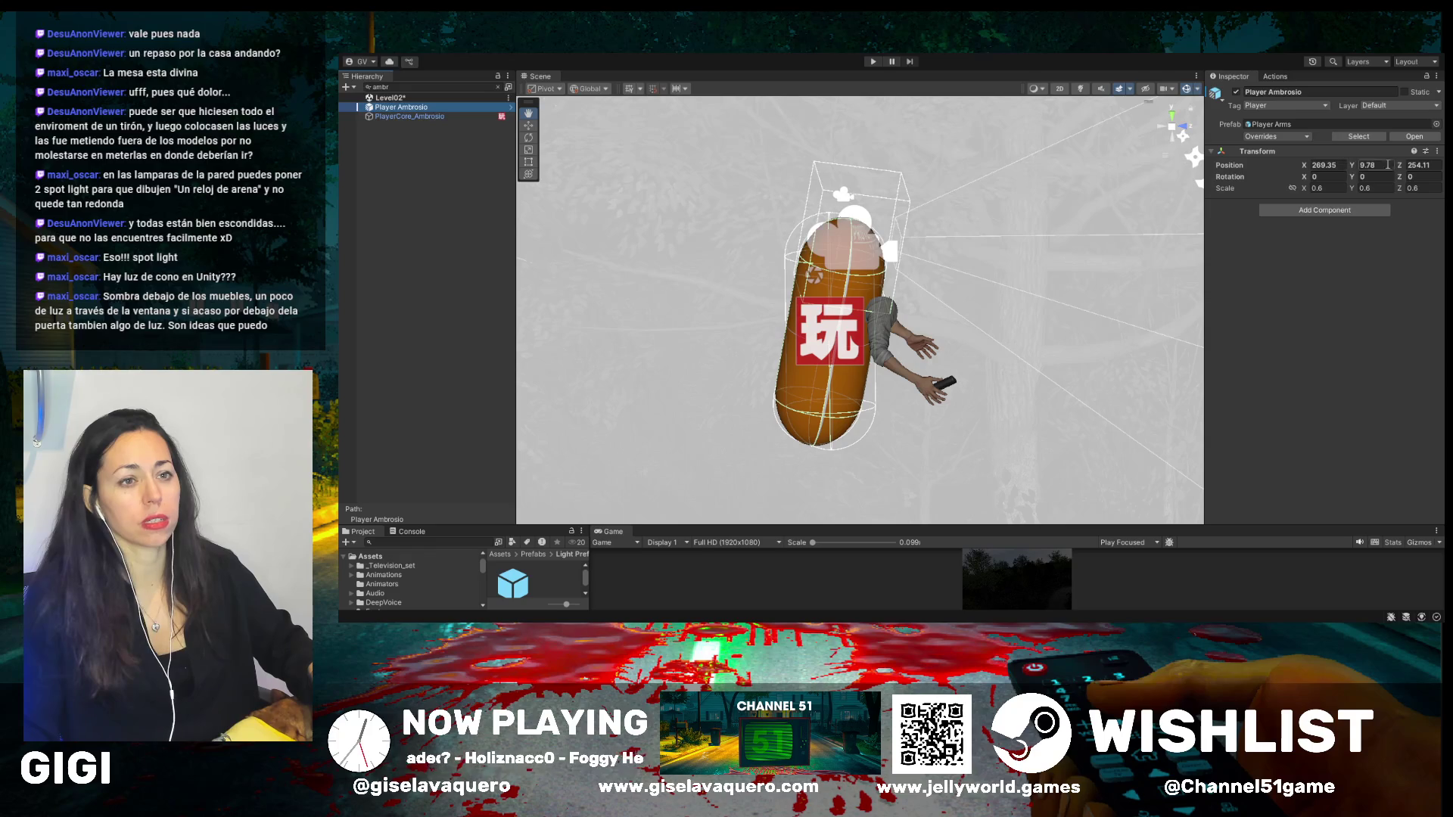
- Undo a trial height change, then begin editing PlayerCore_Ambrosio's X position
left_click_drag(1359, 169, 1350, 171)
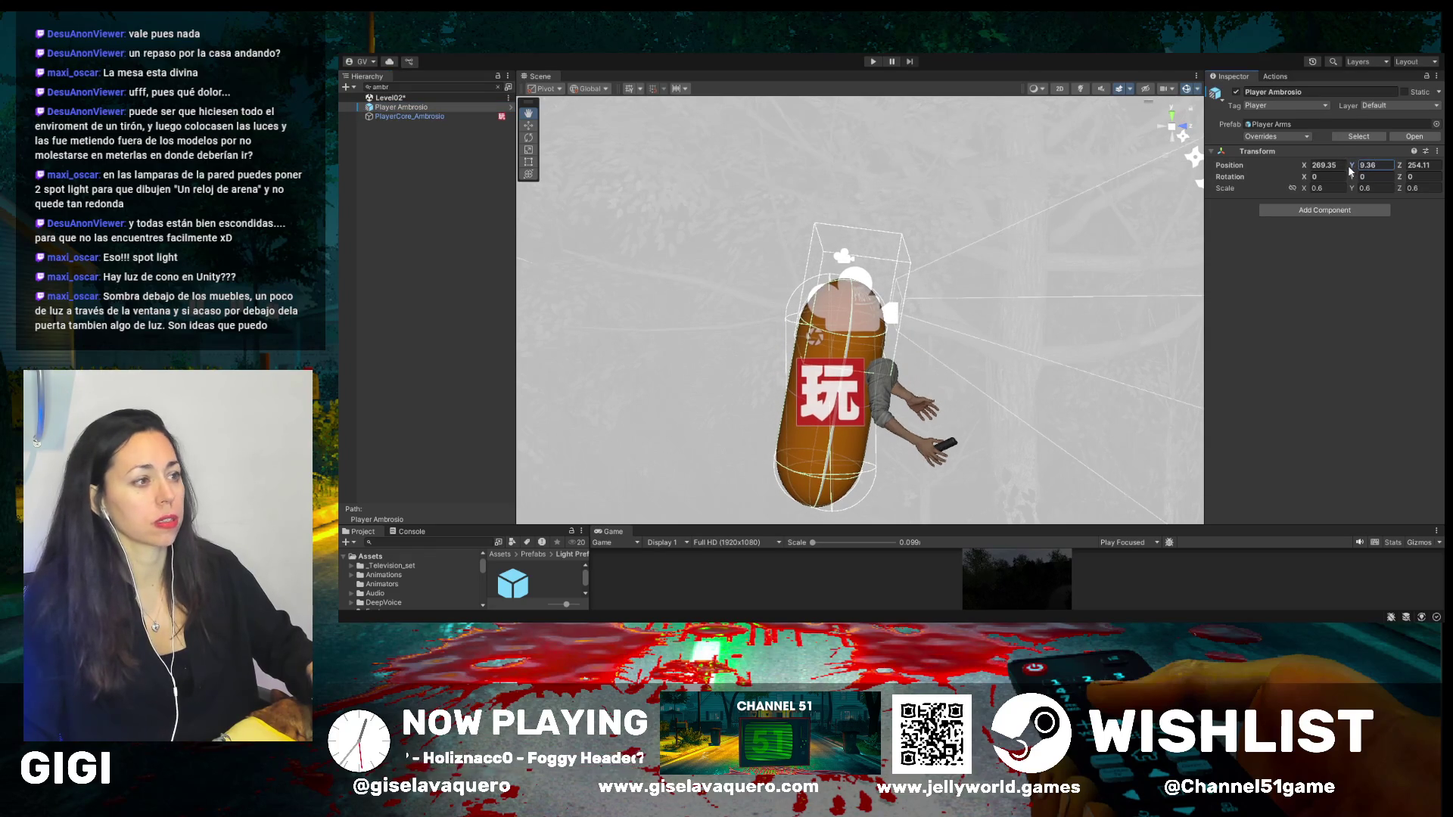
key("ctrl+z")
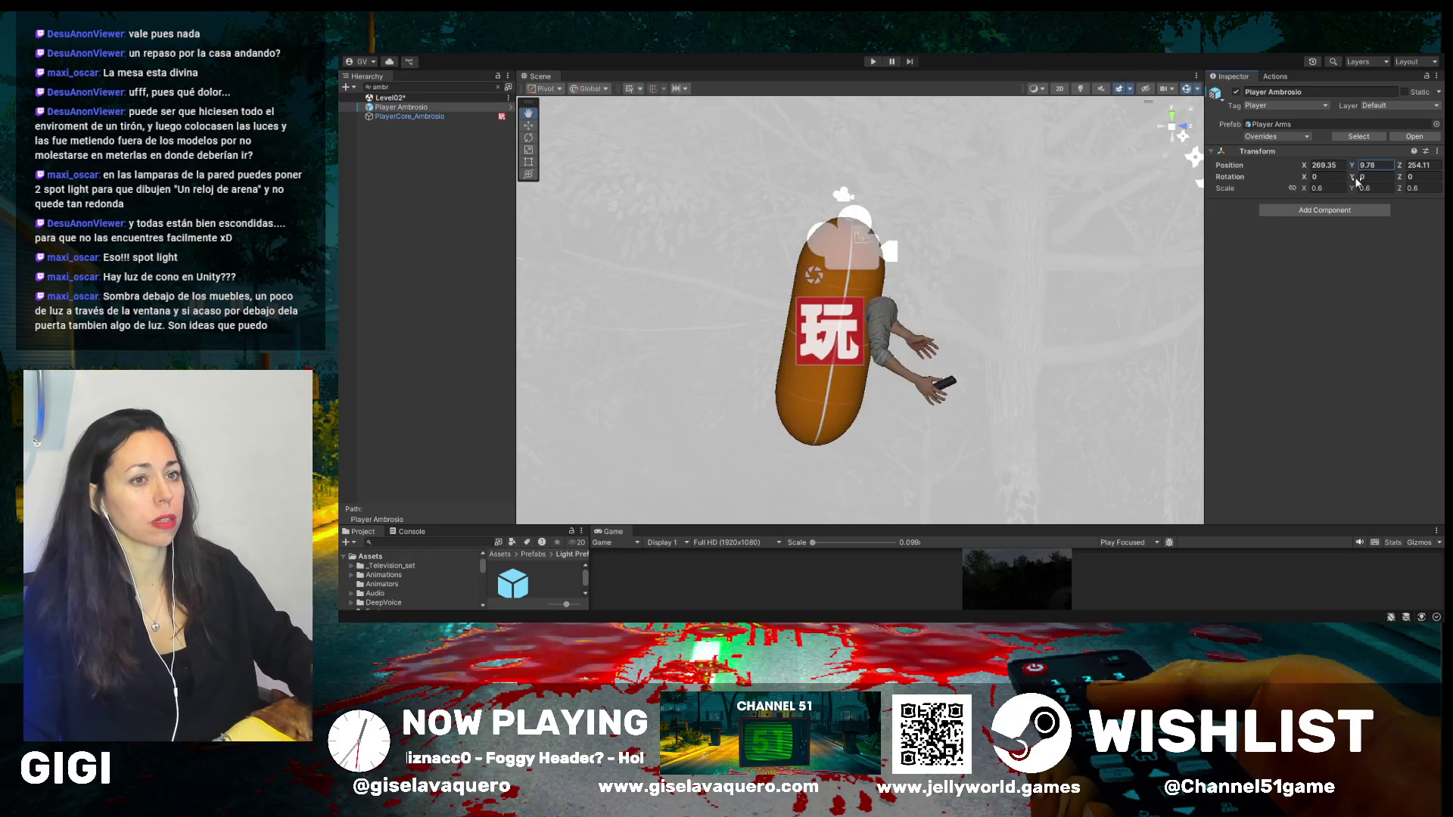
left_click(393, 116)
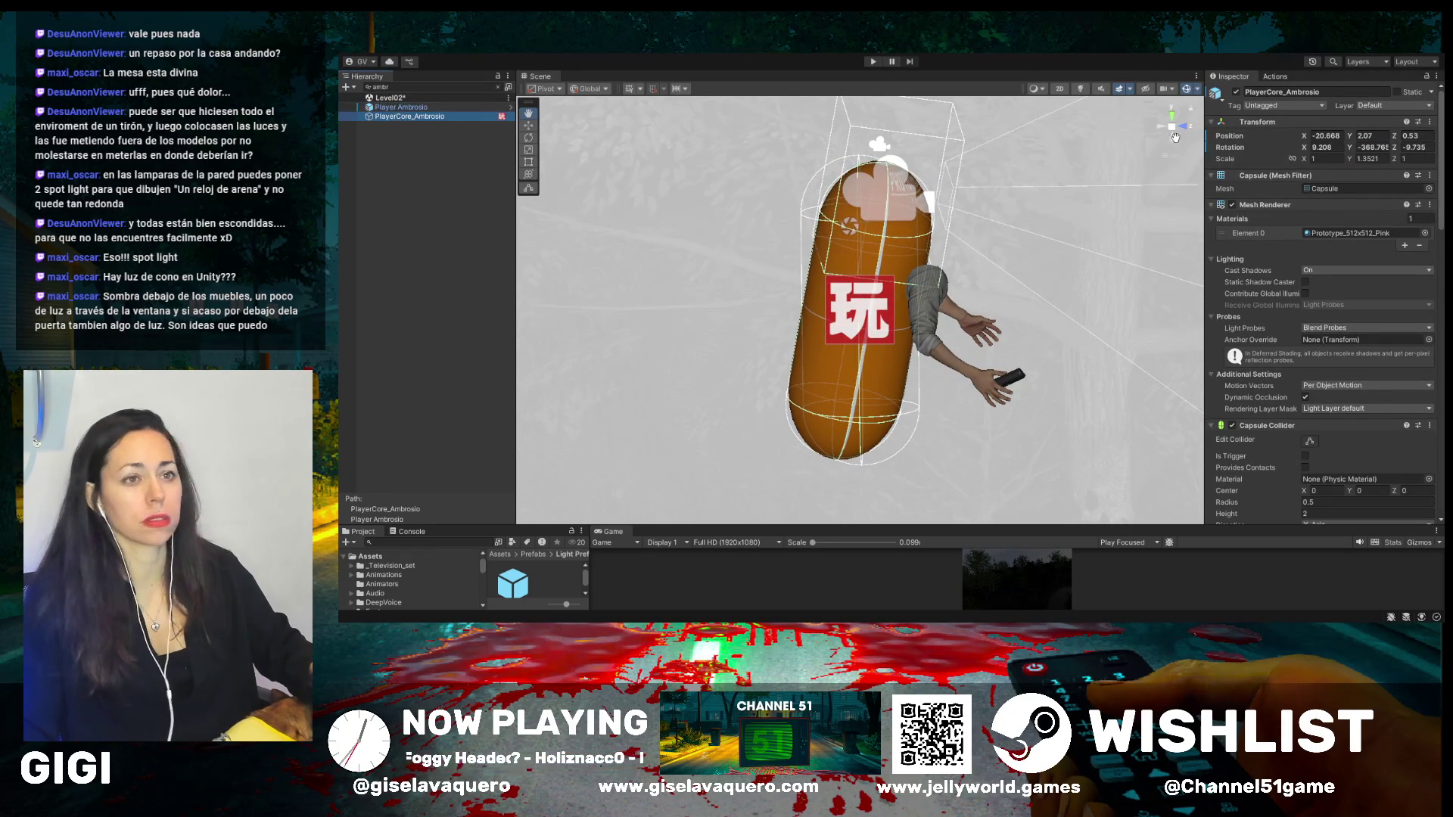
left_click(1332, 147)
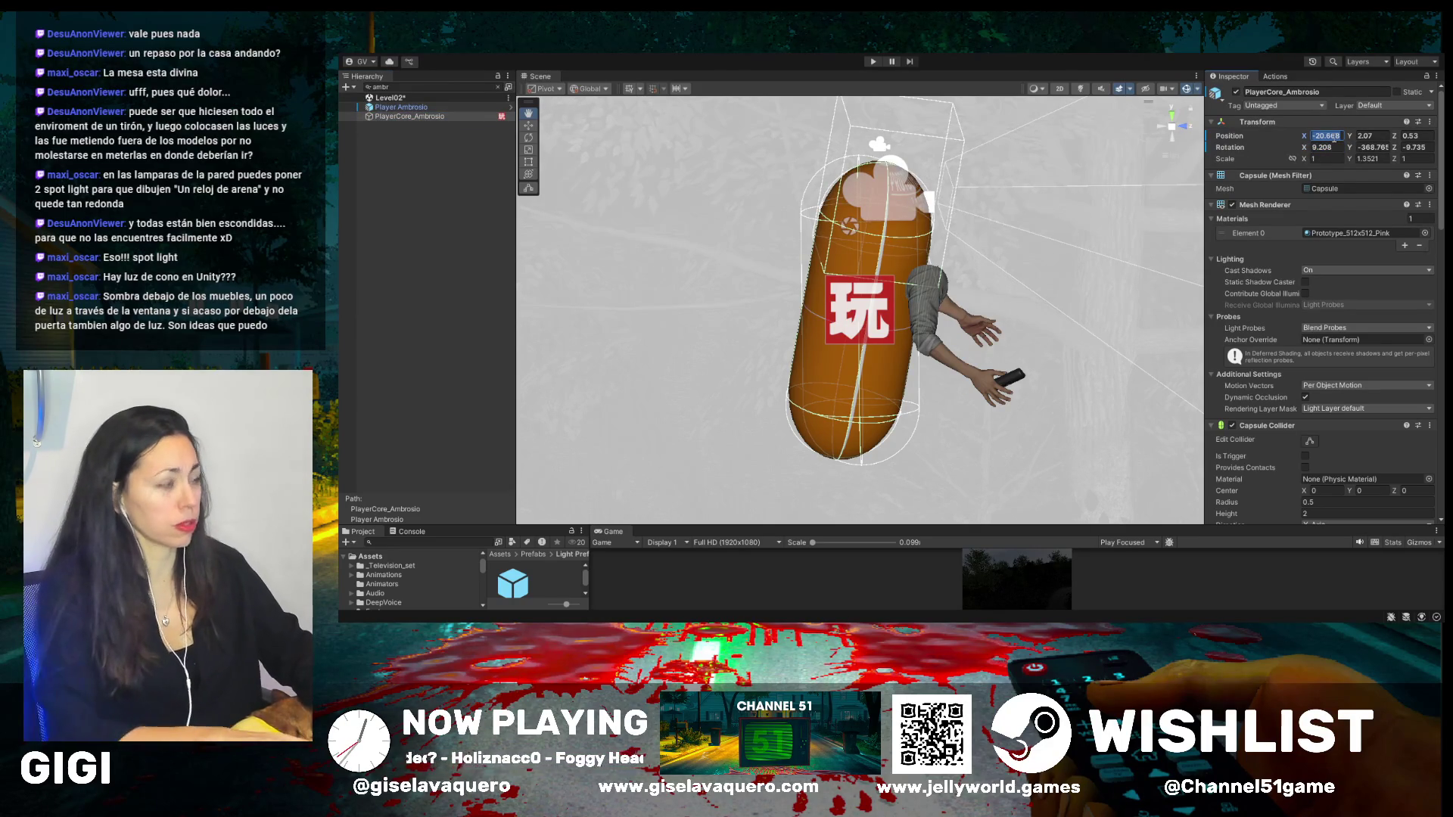
- Set the PlayerCore_Ambrosio capsule's position to 0, 0, 0
type("0")
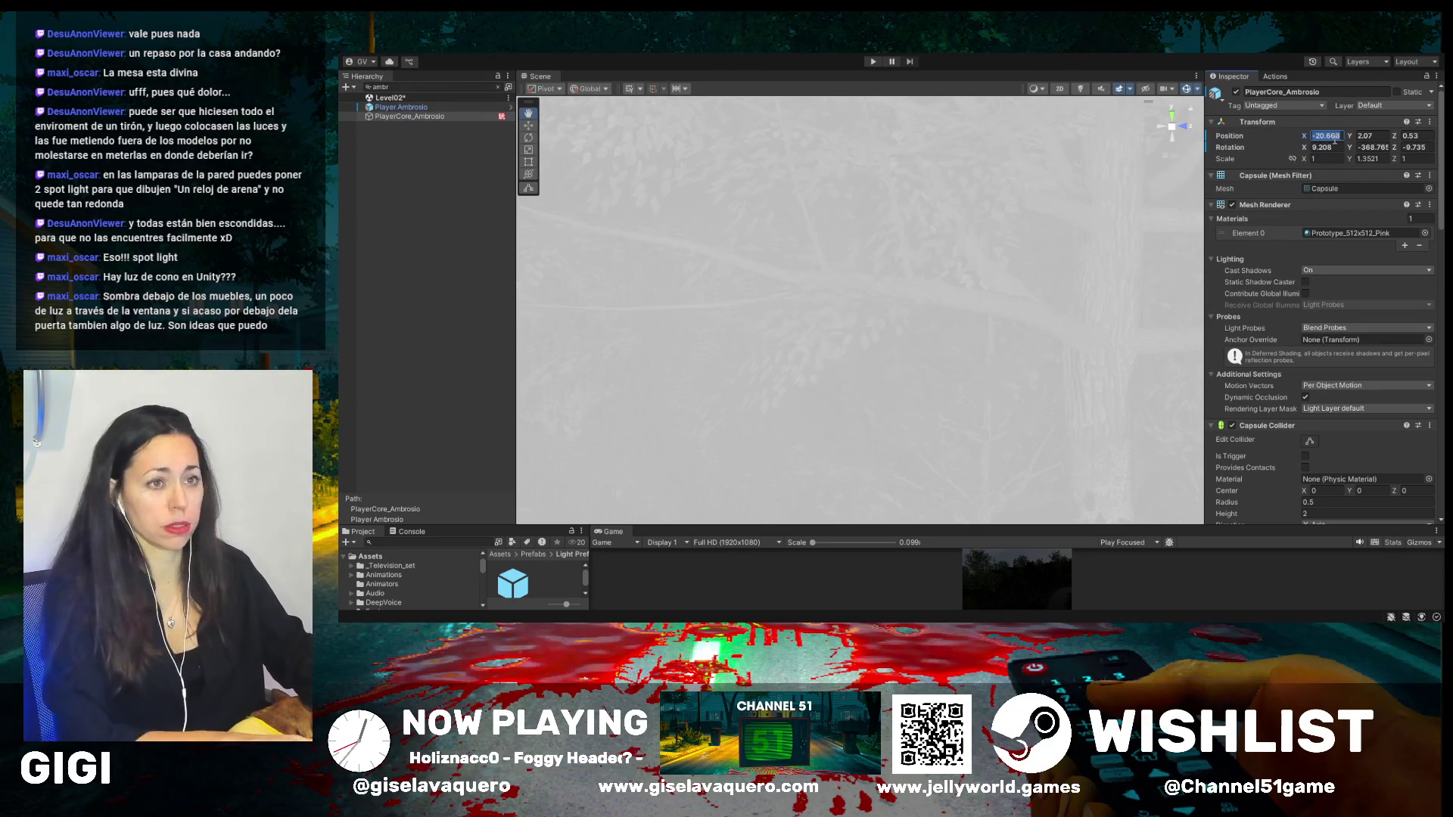
key("Tab")
type("0")
key("Tab")
type("0")
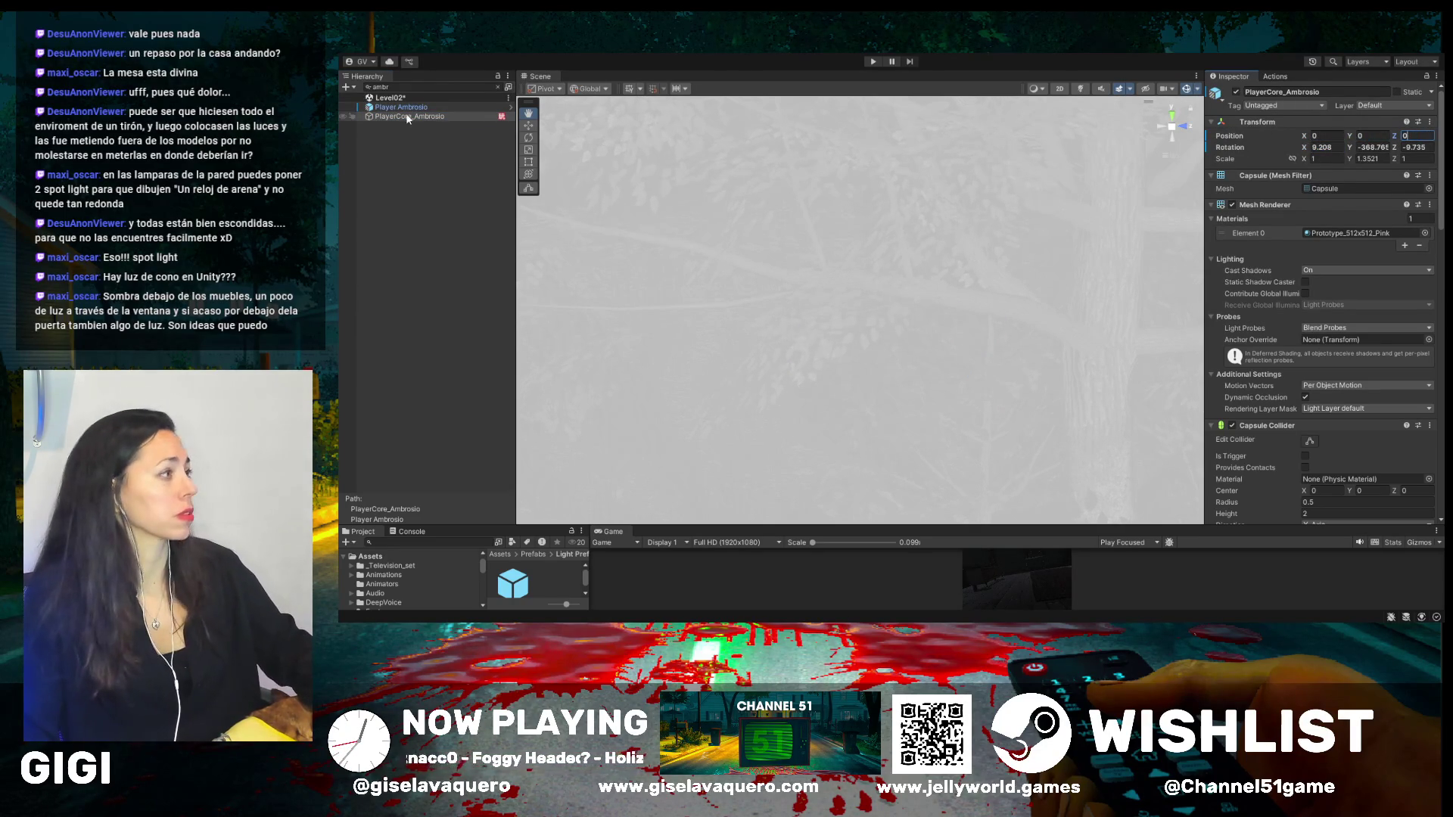
double_click(407, 116)
- Zero Player Ambrosio's X and Y position, then clear the Hierarchy name filter
left_click(409, 107)
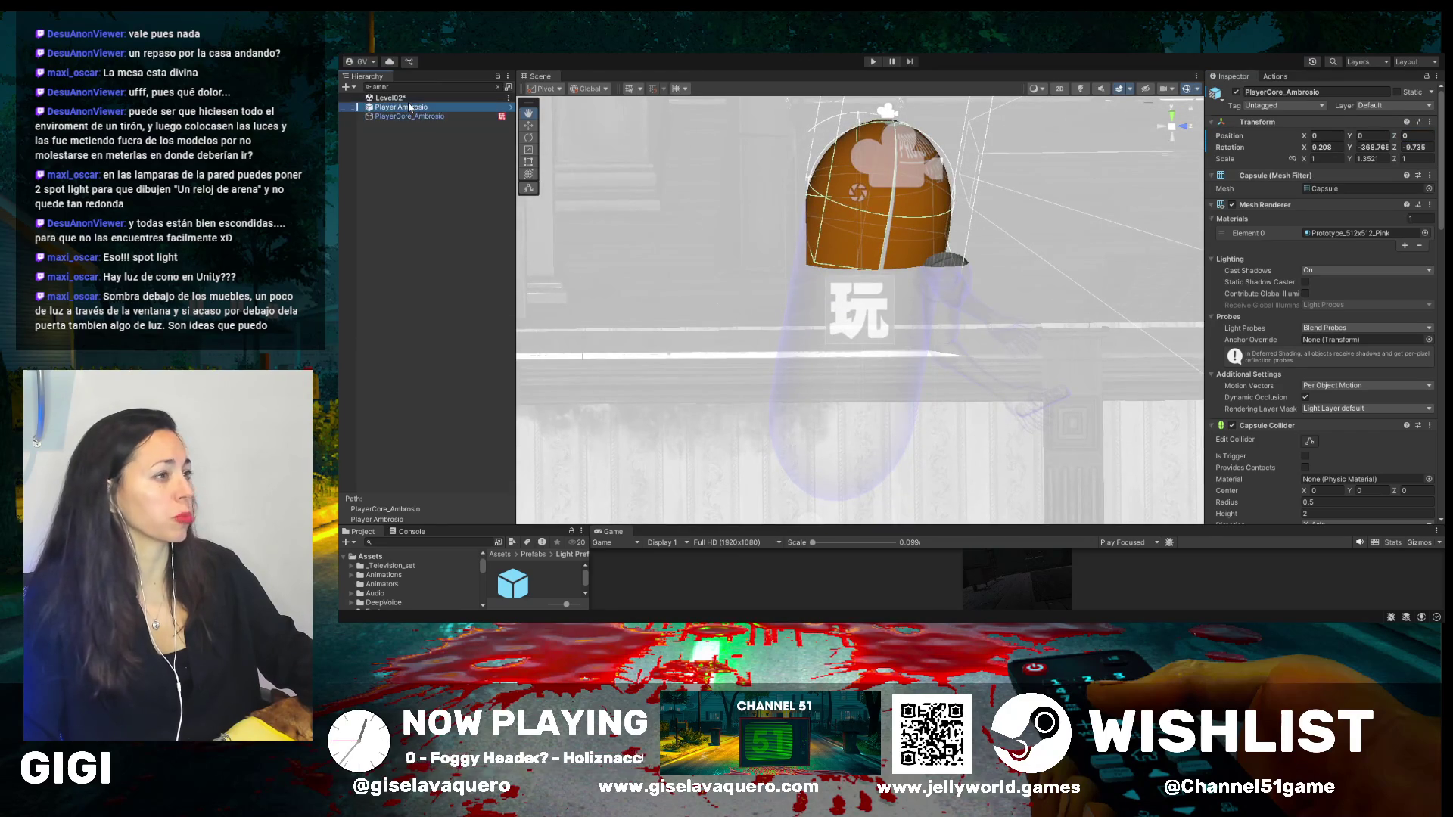
left_click(419, 116)
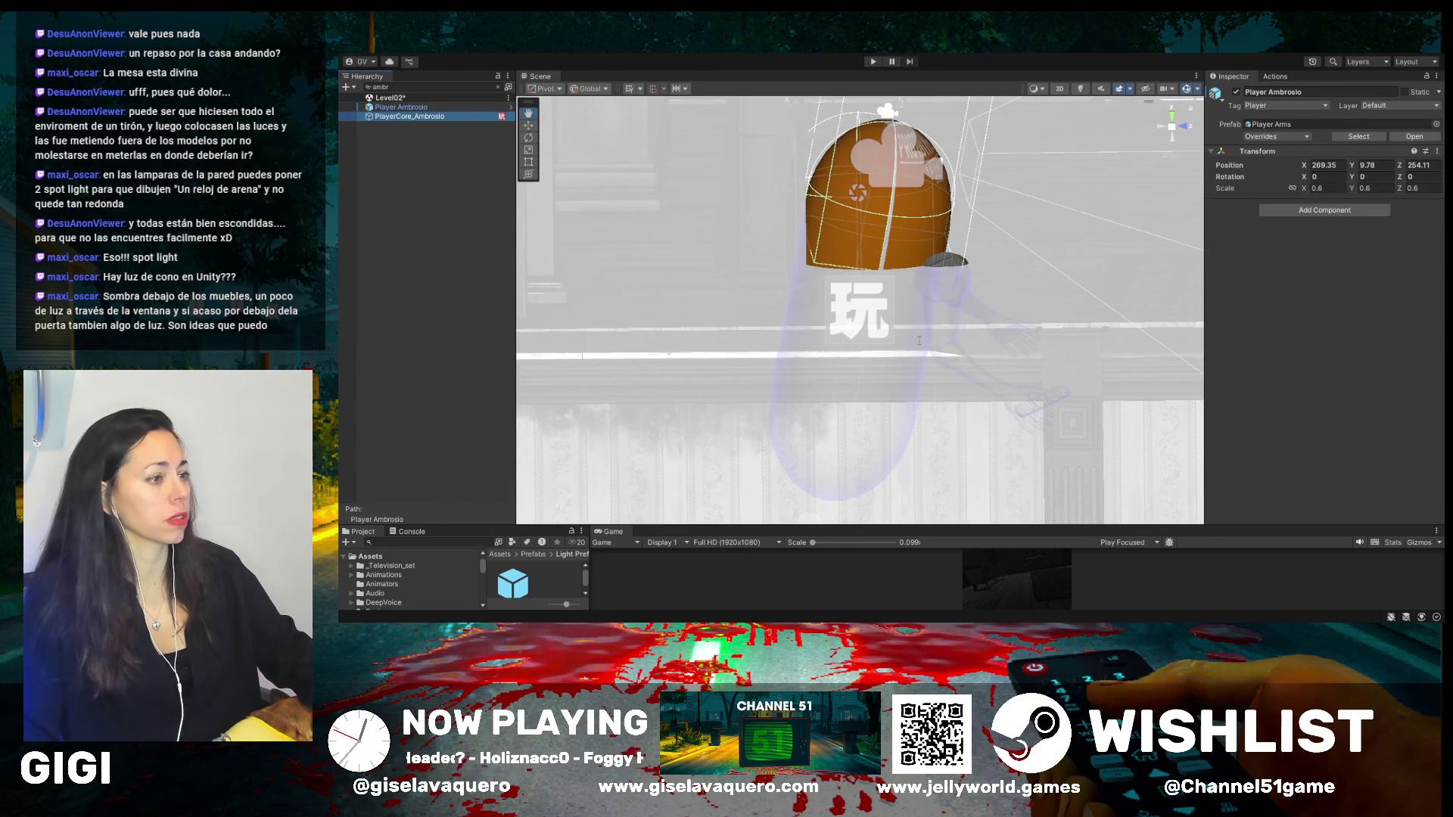
left_click(401, 107)
left_click(1344, 165)
type("0")
key("Tab")
type("0")
key("Tab")
type("0")
double_click(441, 116)
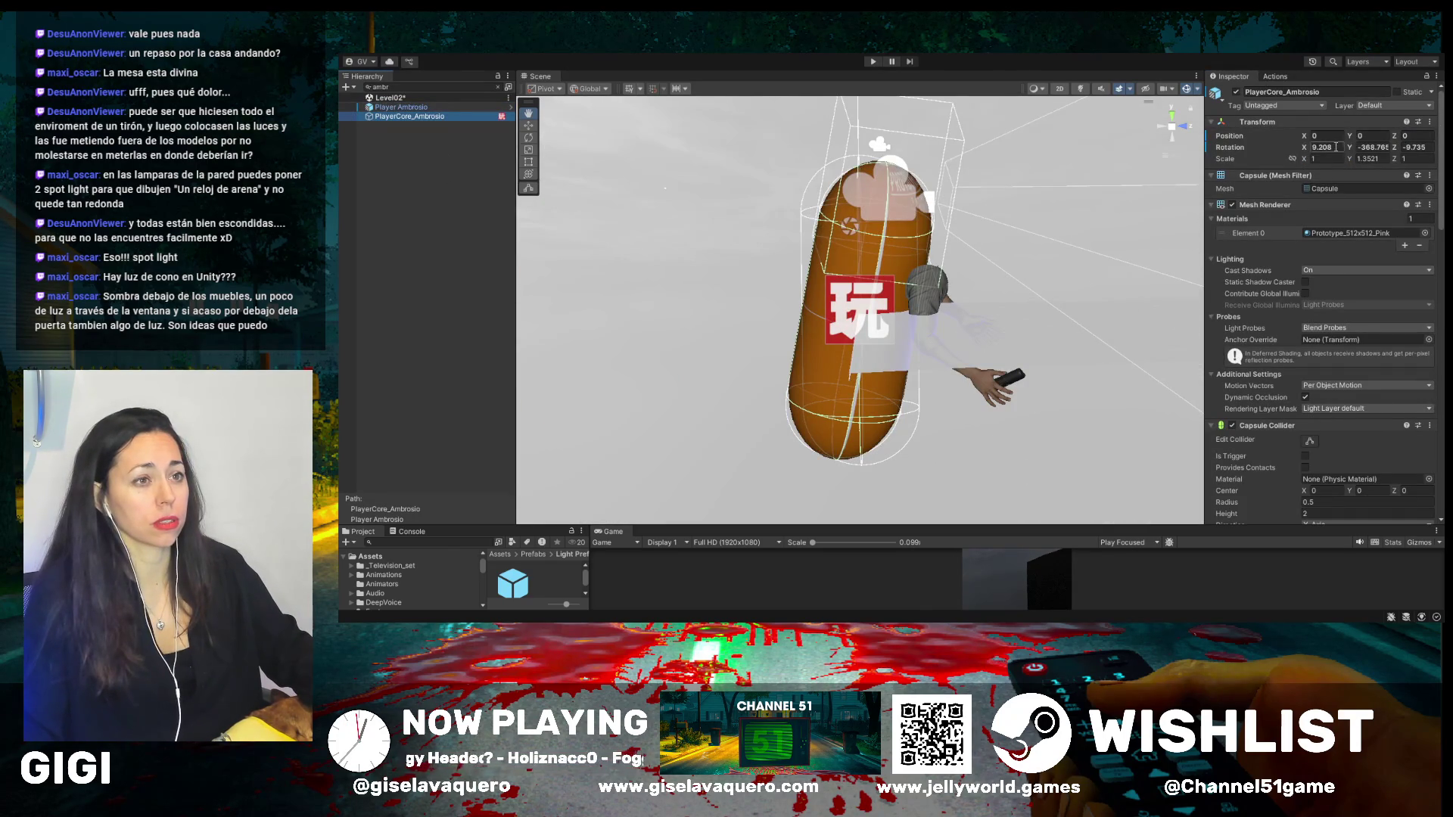
scroll(877, 262, "down", 6)
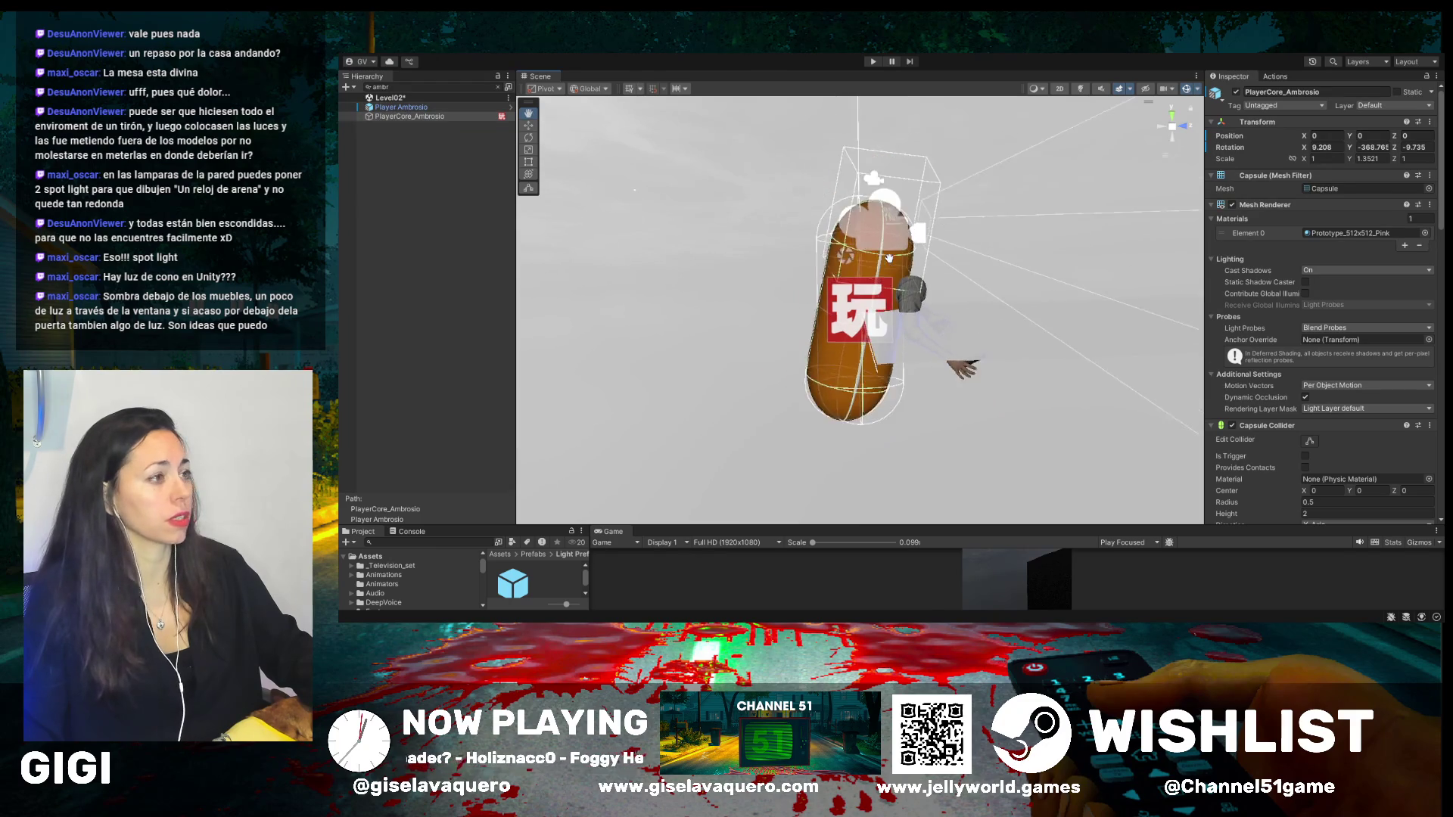
left_click_drag(874, 275, 804, 255)
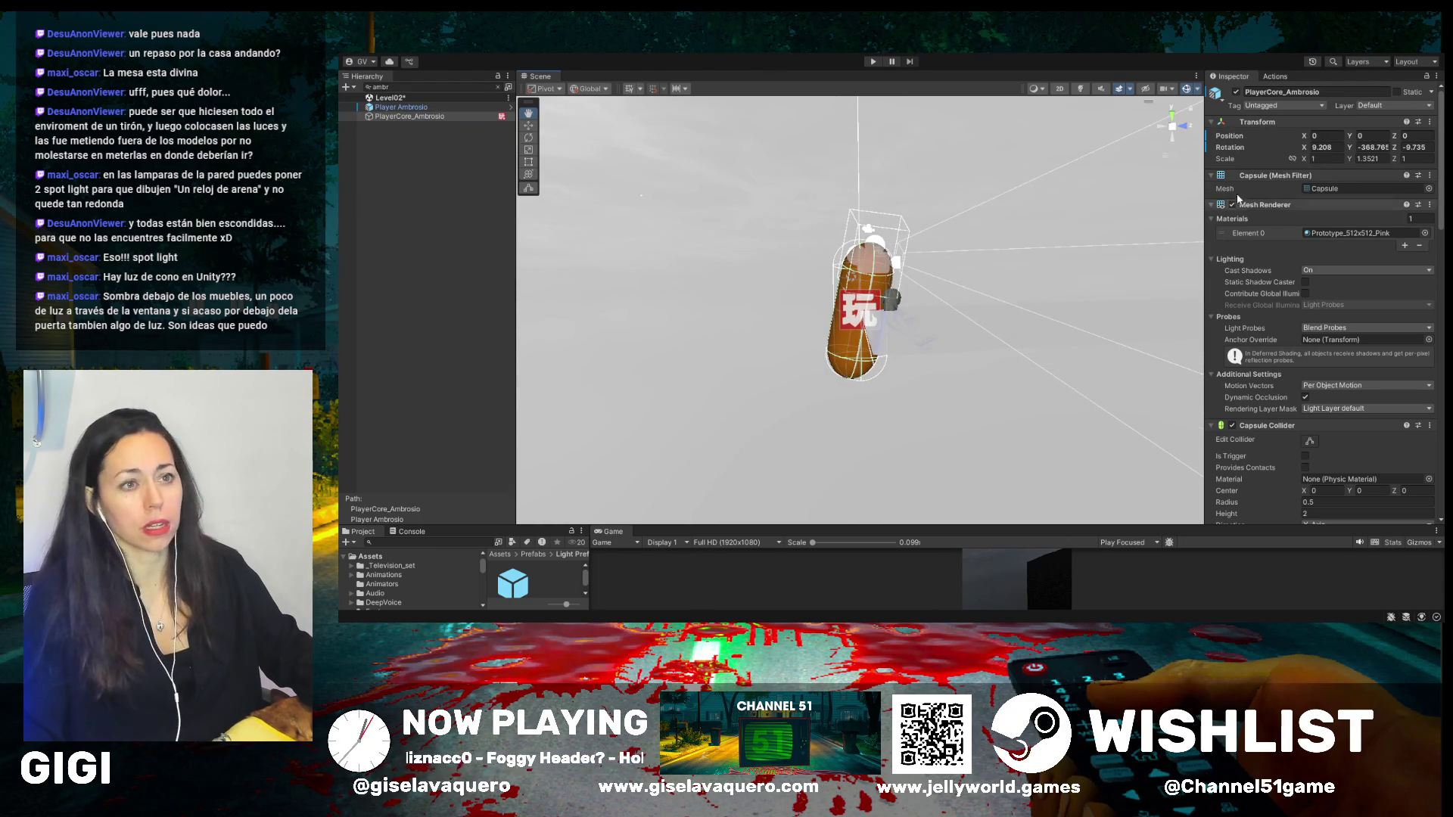
left_click(500, 89)
- Select PlayerCore_Ambrosio from the full list and undo an accidental Y-rotation nudge
left_click(417, 480)
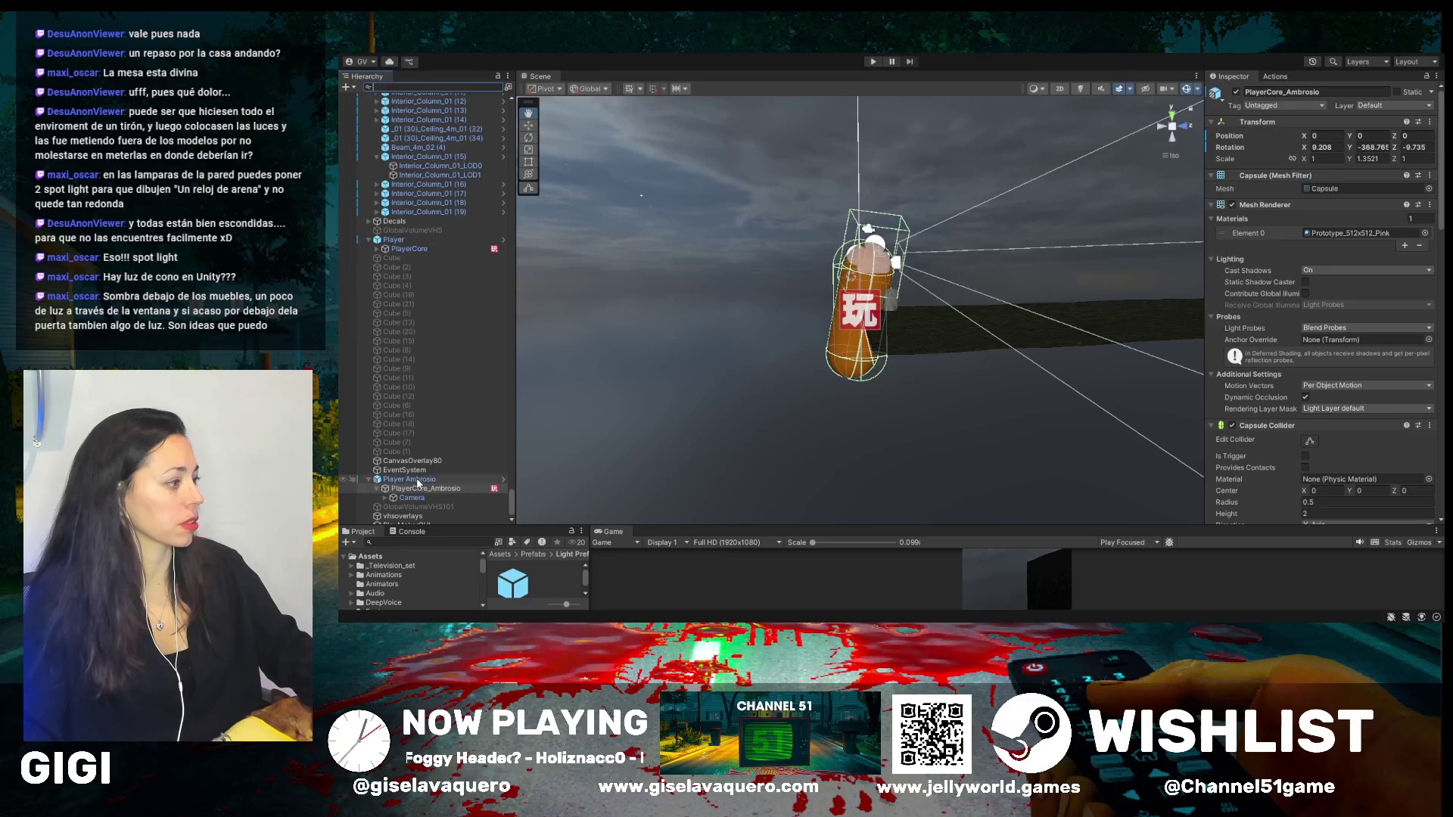
left_click_drag(947, 349, 961, 327)
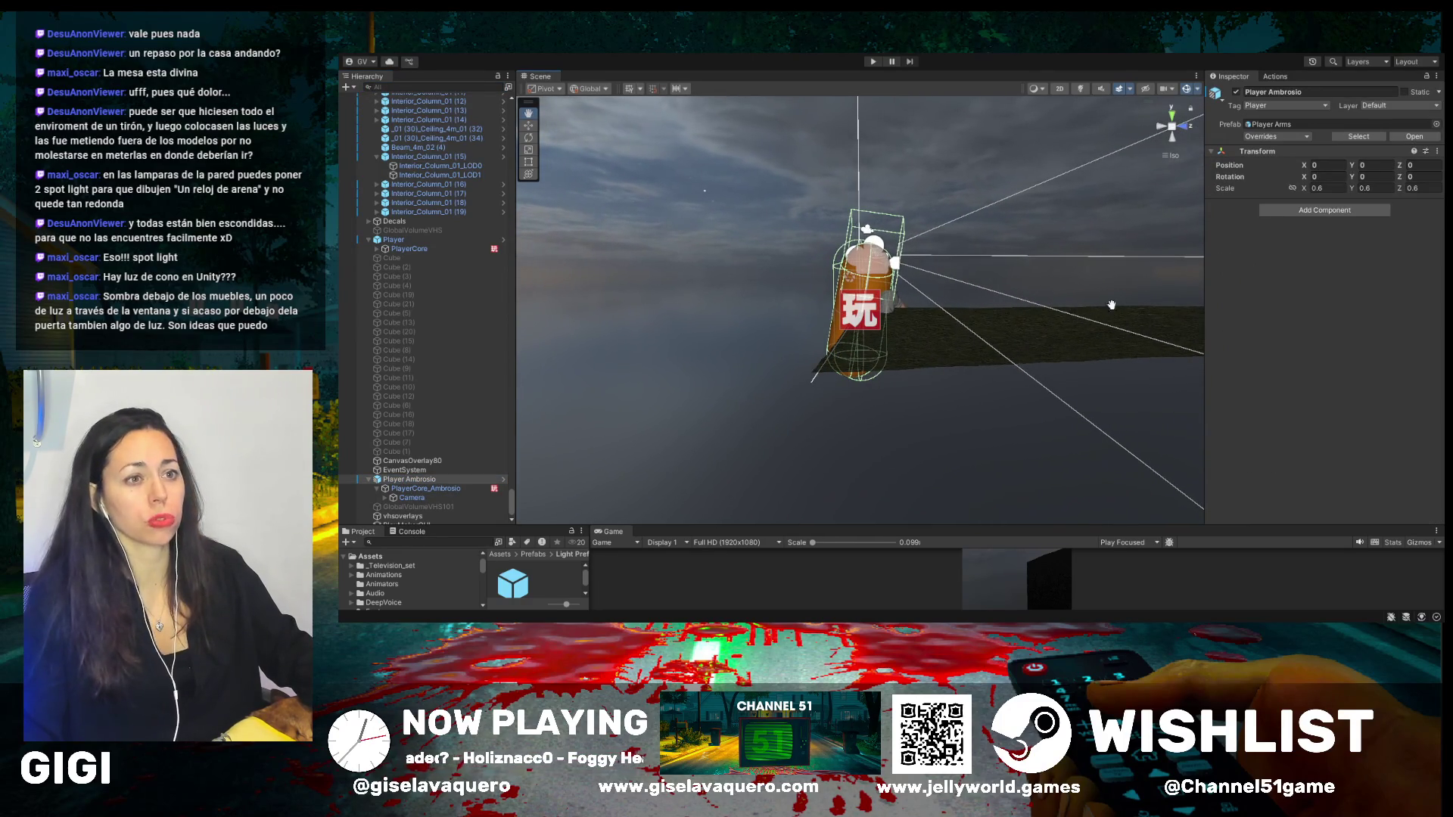
left_click(391, 490)
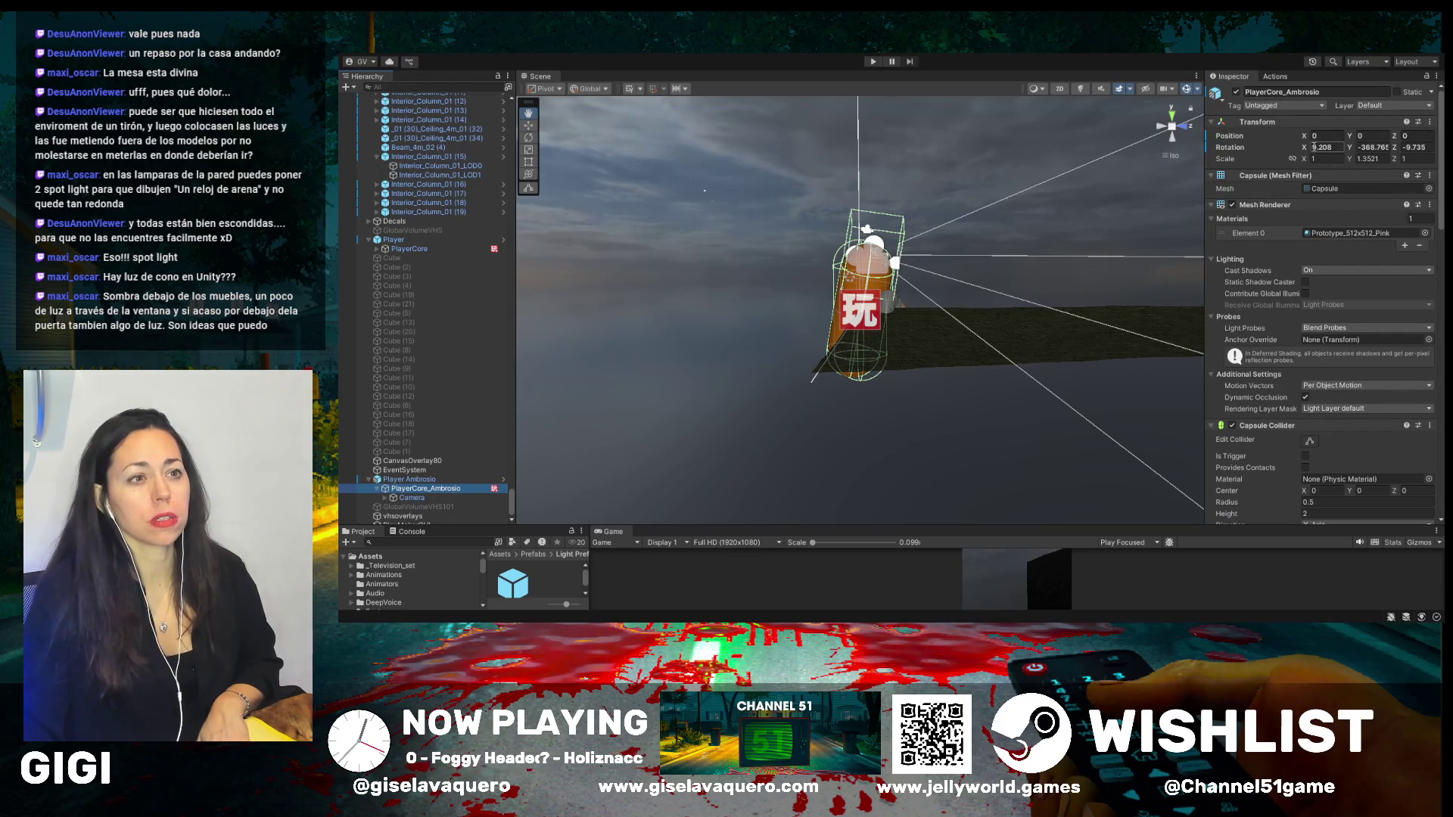
left_click_drag(1353, 151, 1360, 151)
key("ctrl+z")
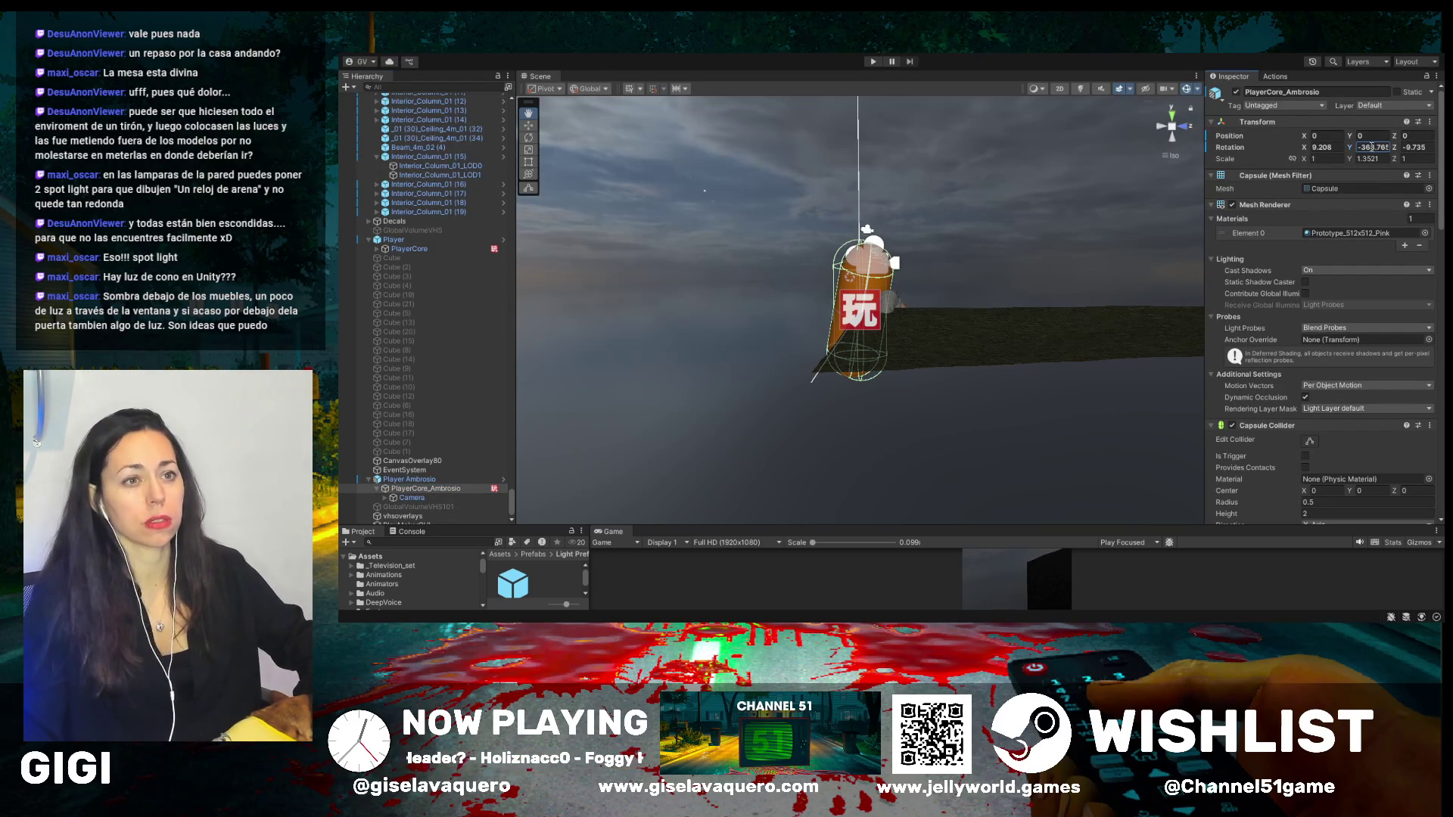
- Set the capsule's X, Y and Z rotation to 0 so it stands upright
type("0")
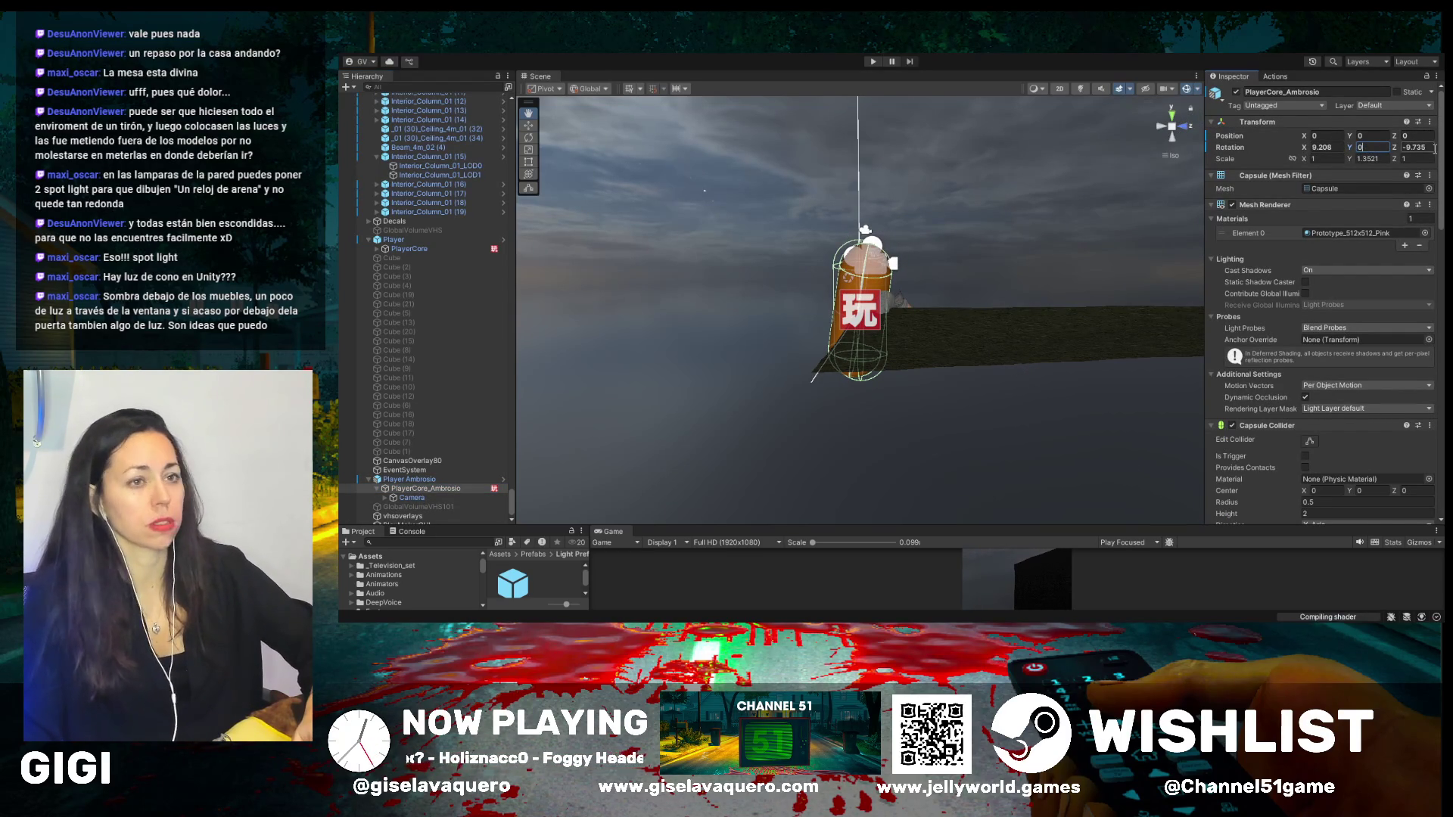
left_click(1425, 148)
type("0")
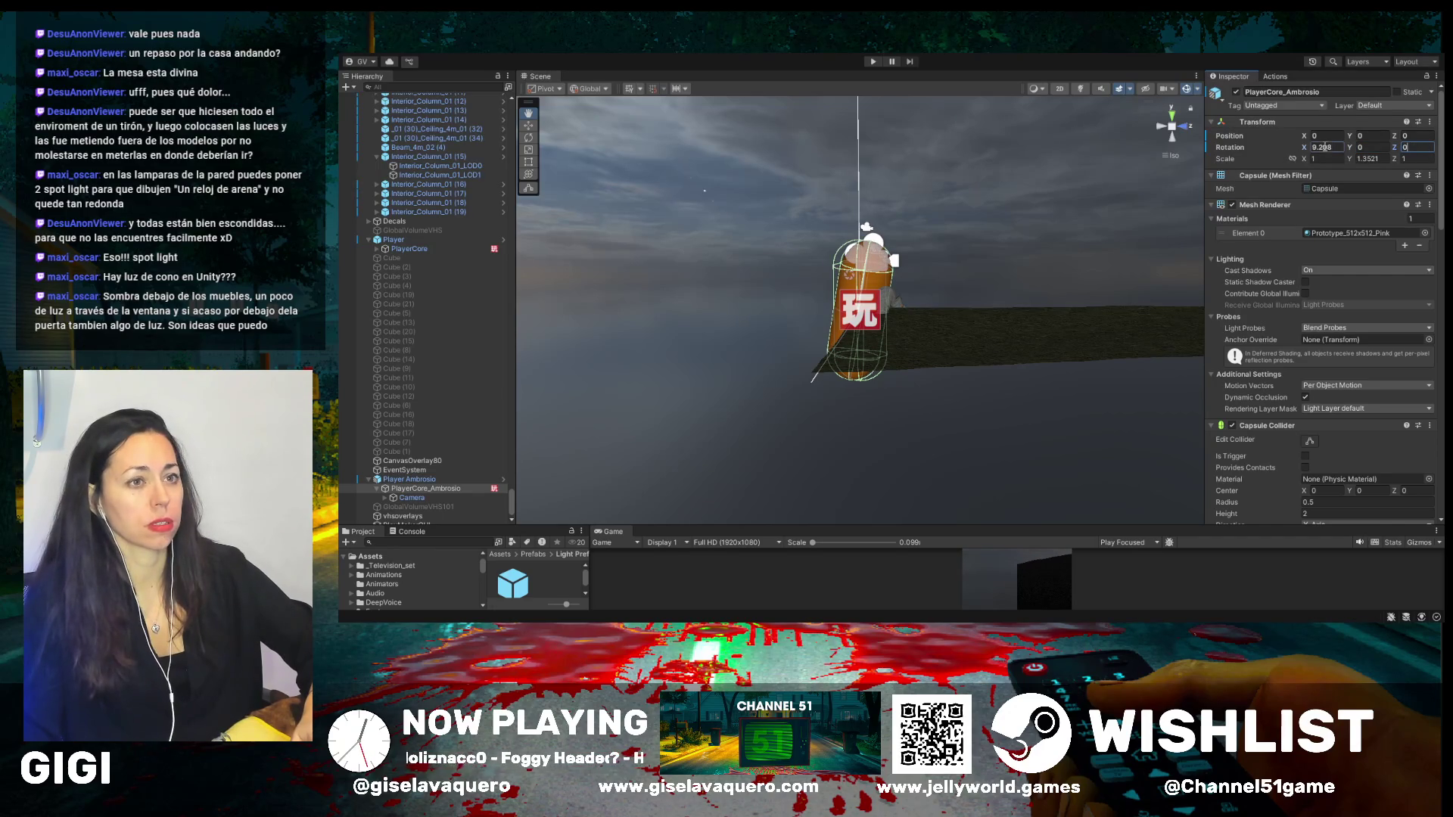
left_click(1326, 148)
type("0")
left_click(430, 489)
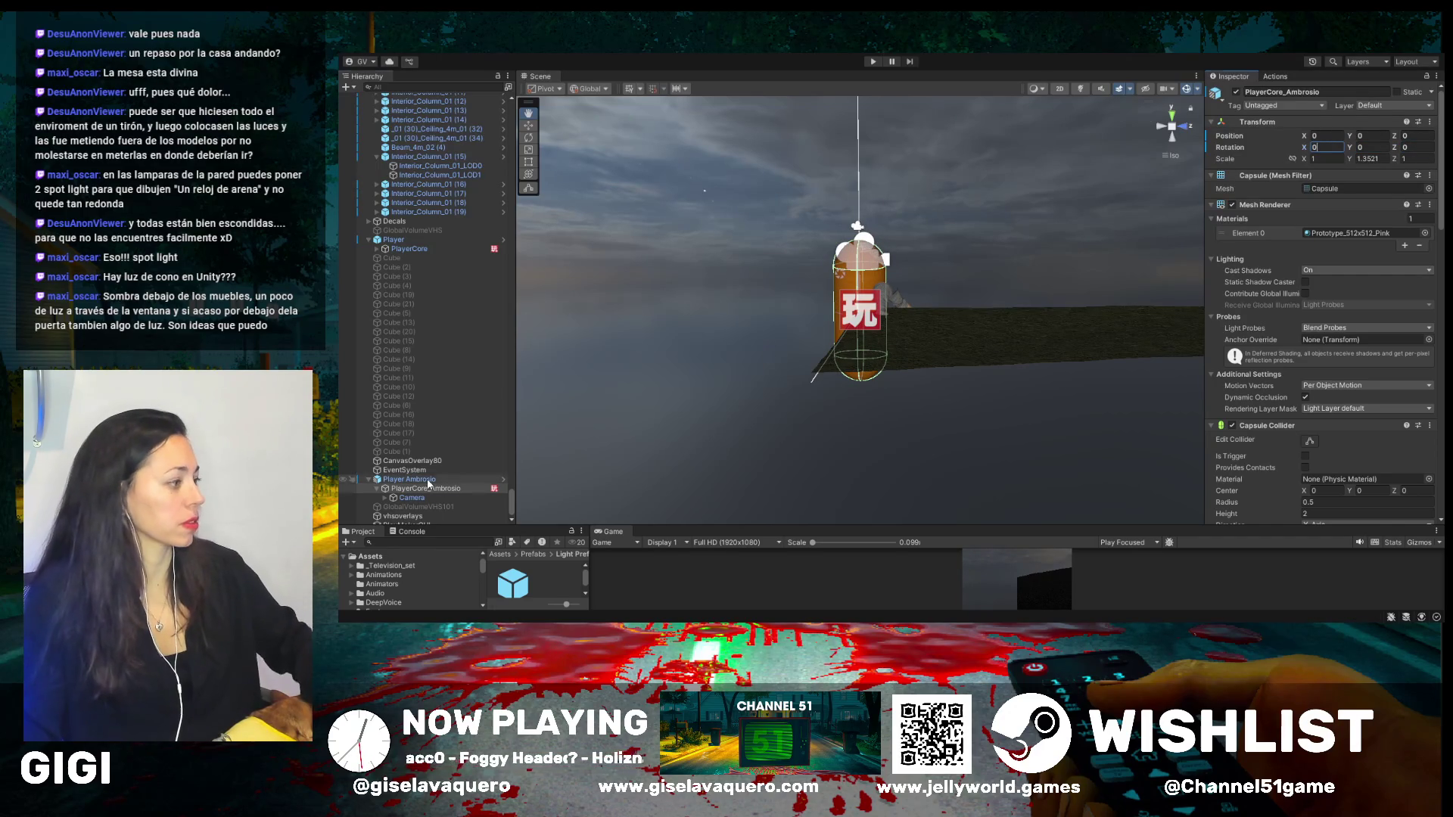
left_click(427, 482)
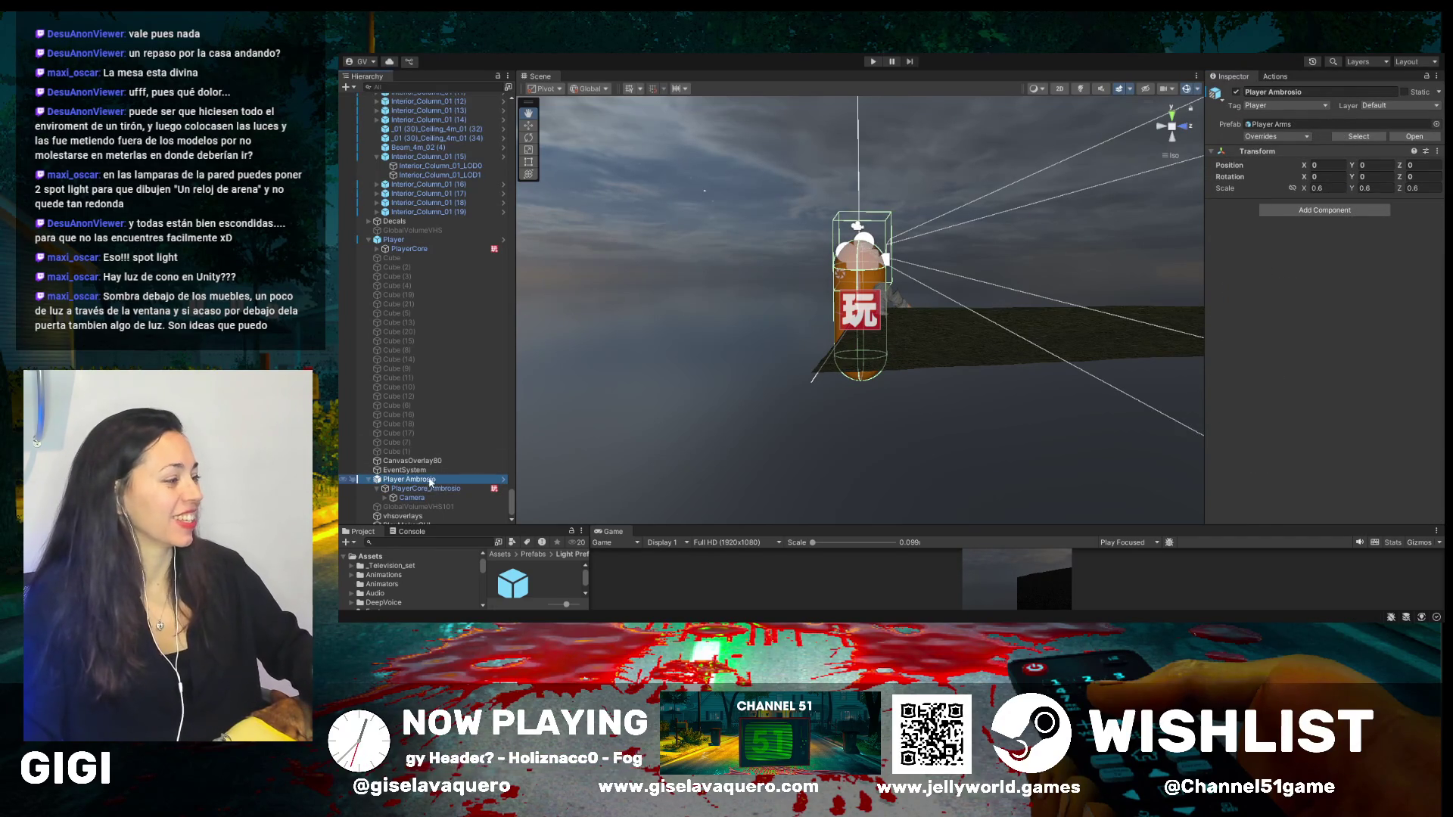
scroll(900, 339, "down", 3)
mouse_move(901, 339)
left_mouse_down()
mouse_move(973, 411)
mouse_move(1033, 413)
mouse_move(969, 432)
left_mouse_up()
left_click(403, 499)
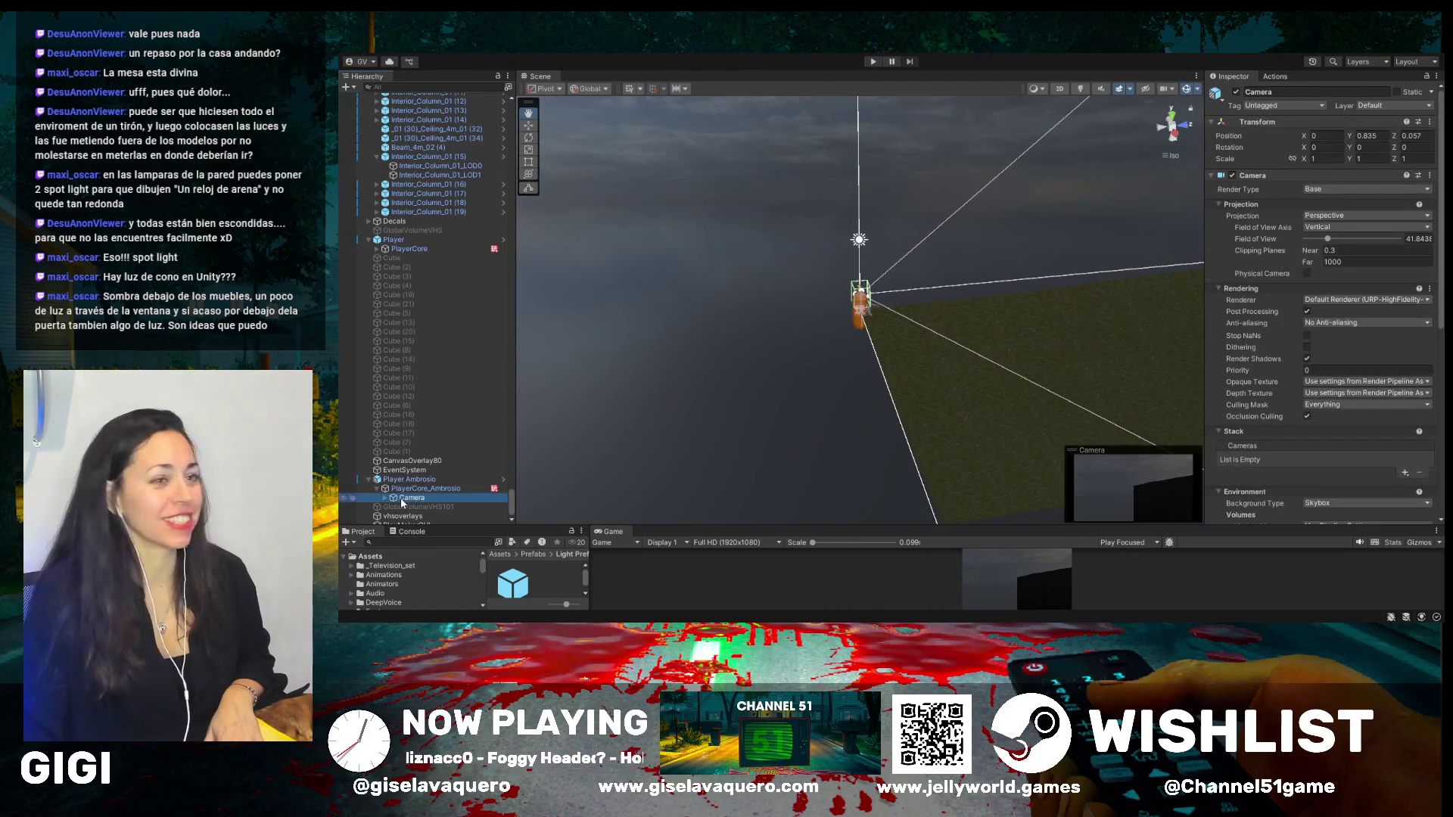
scroll(1204, 371, "down", 10)
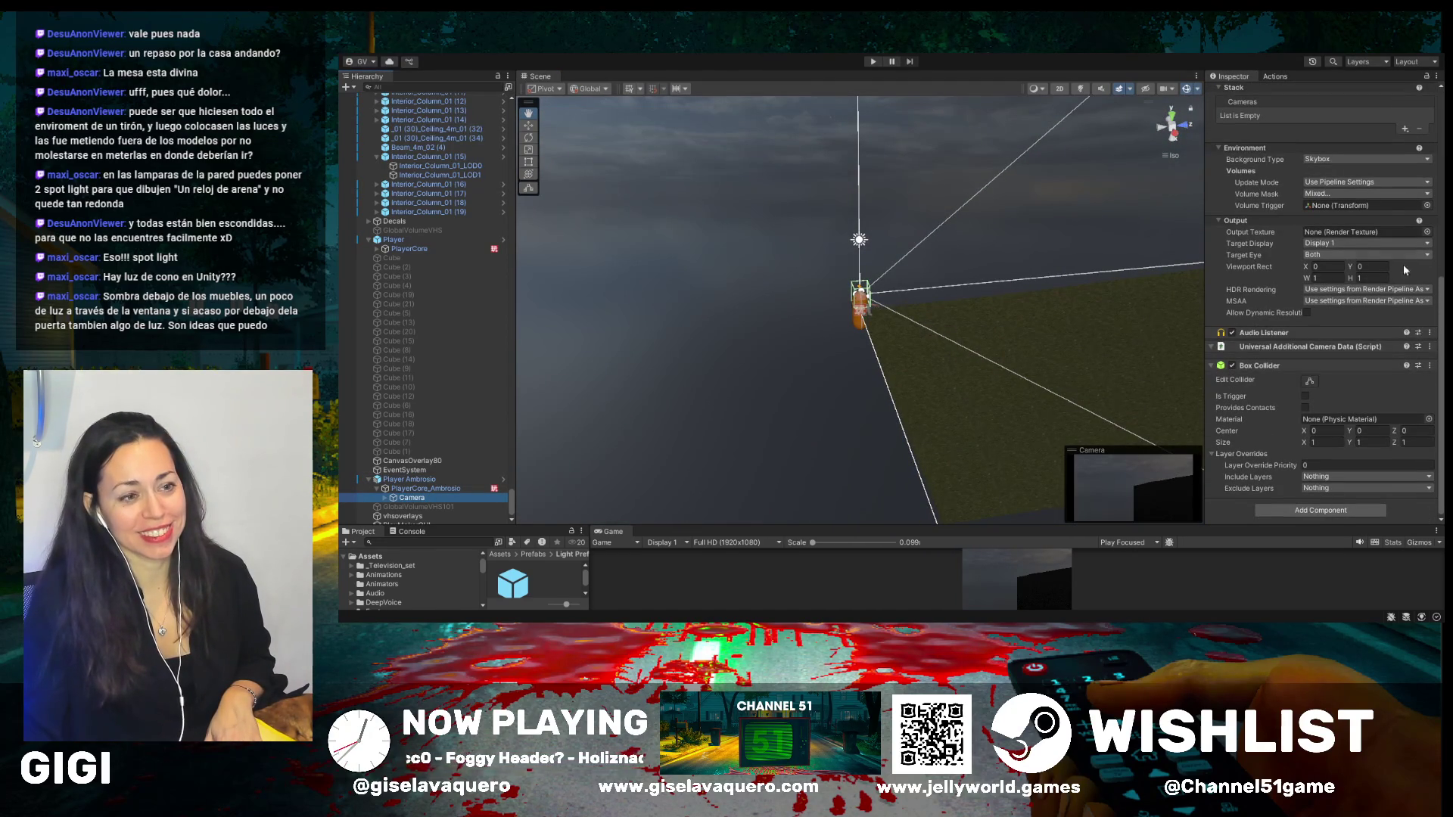
left_click(1214, 347)
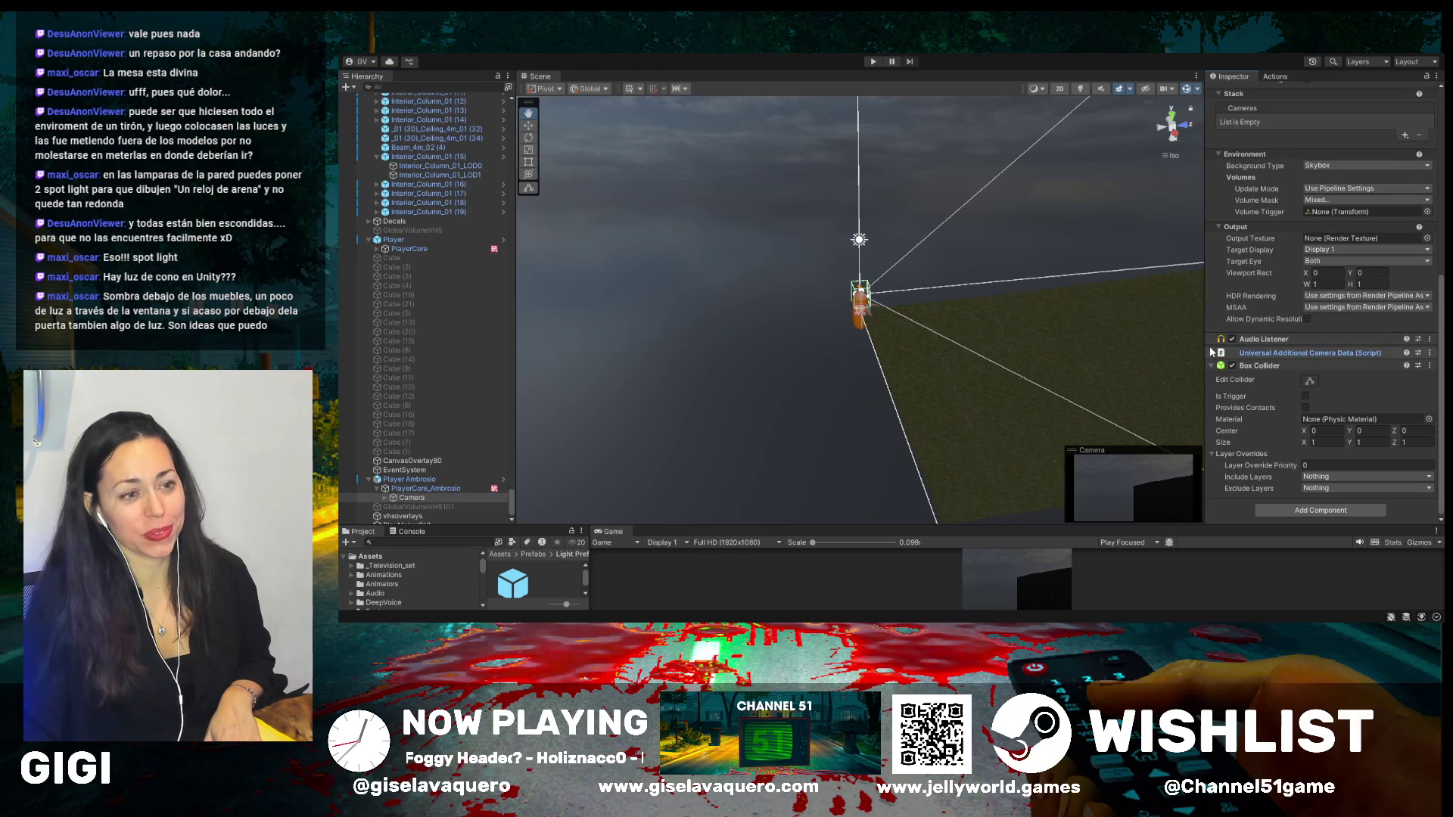
scroll(1279, 356, "down", 1)
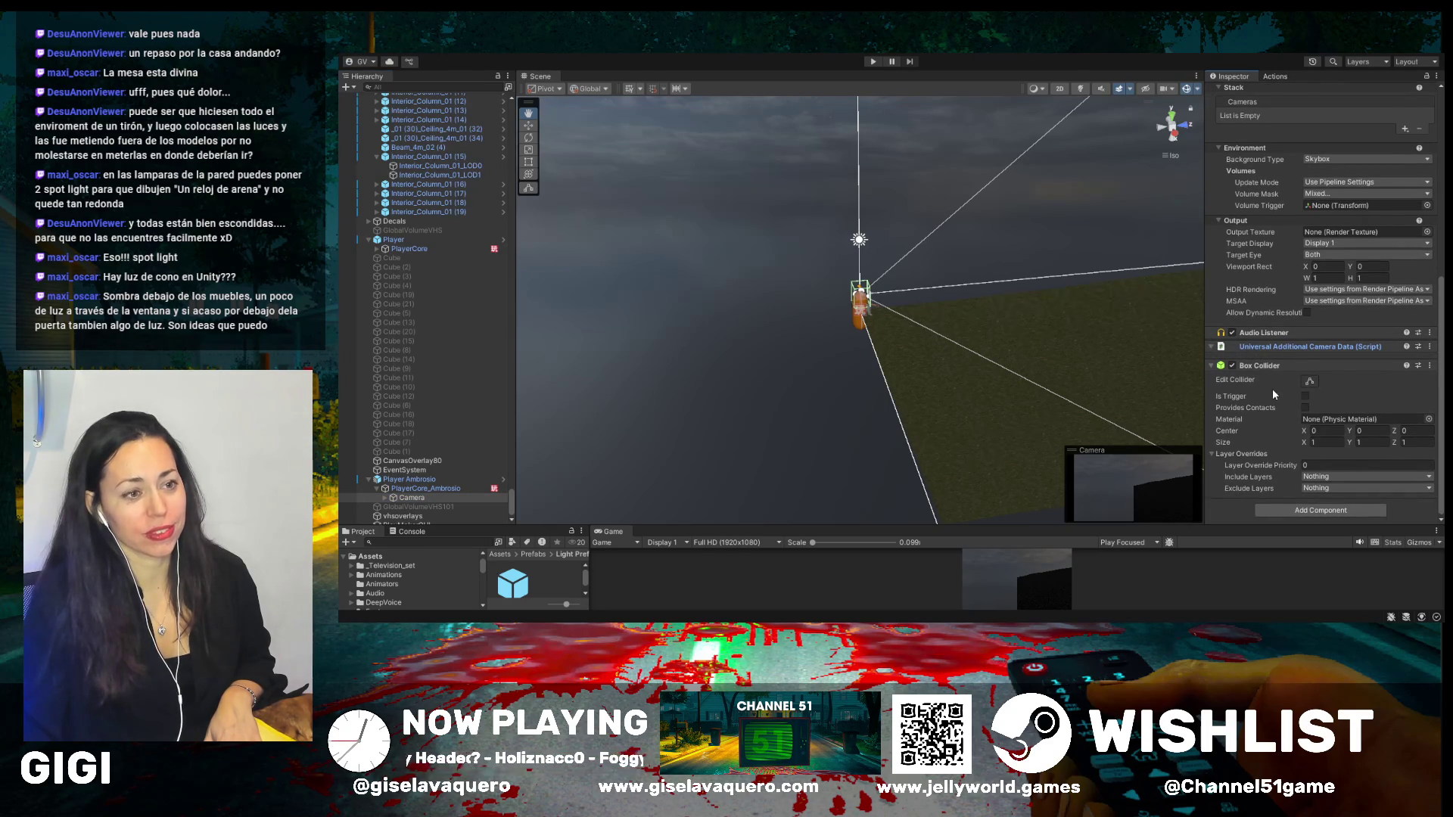
scroll(1273, 388, "up", 3)
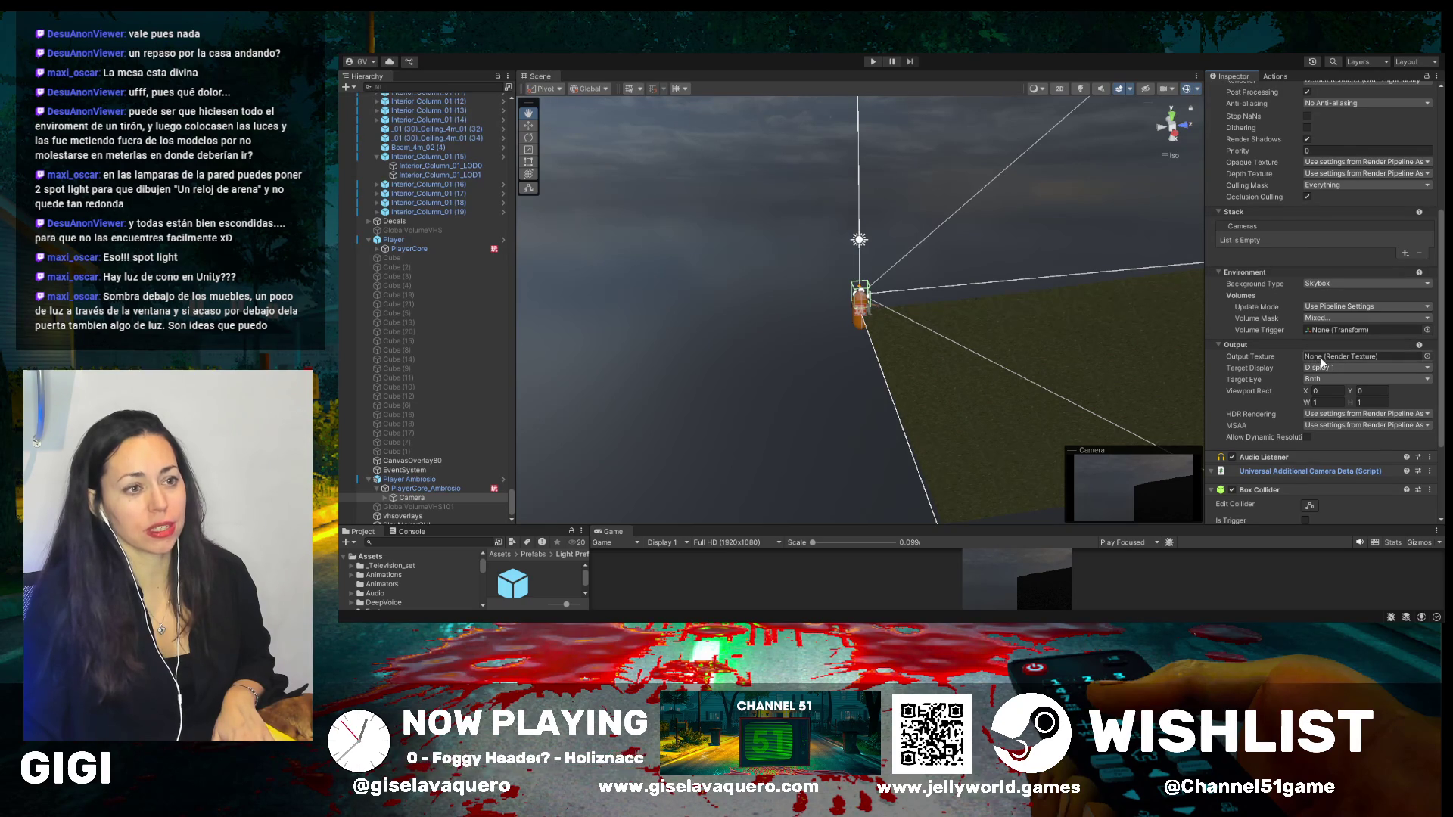
scroll(1322, 363, "up", 1)
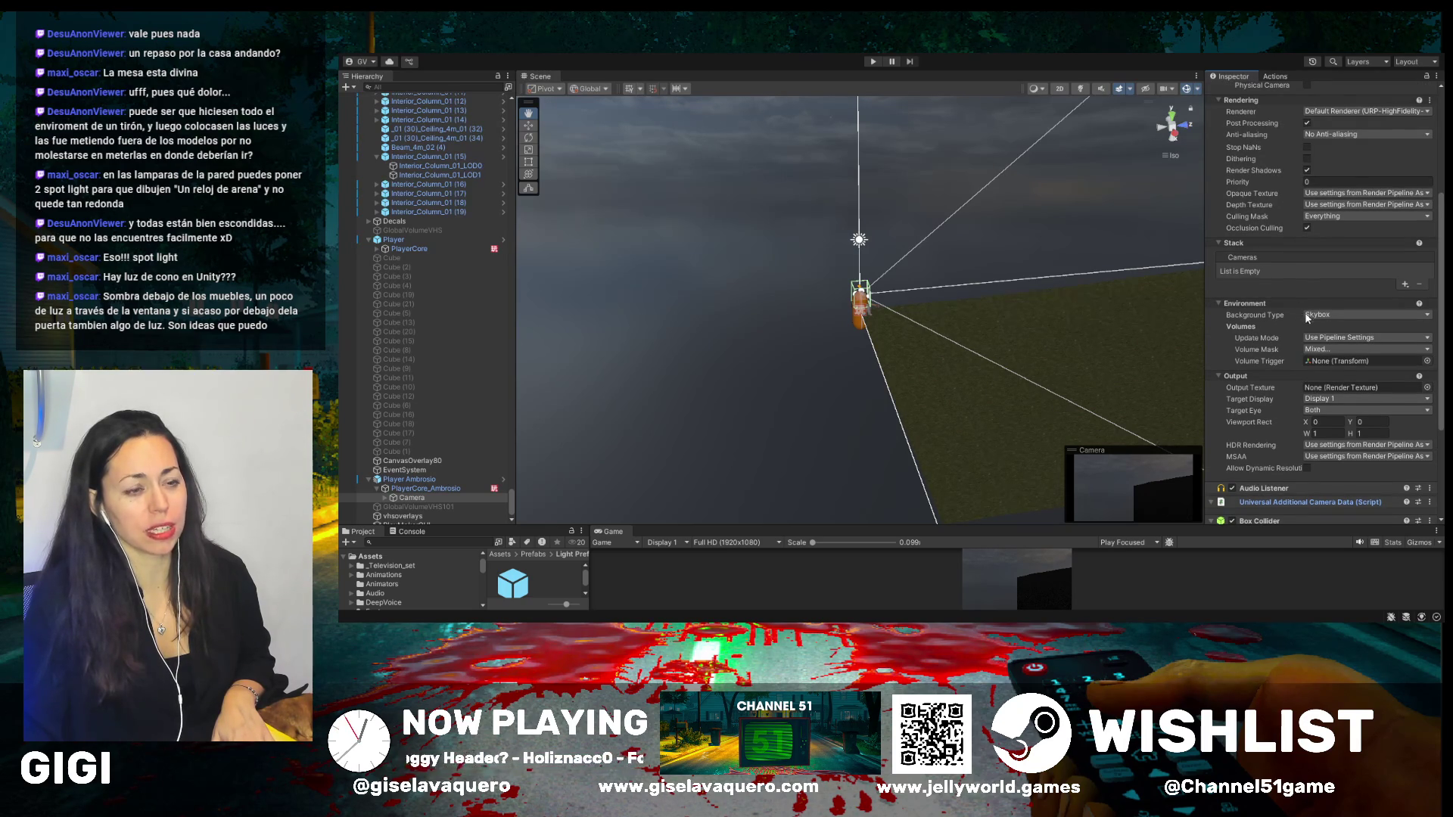
scroll(1287, 303, "down", 3)
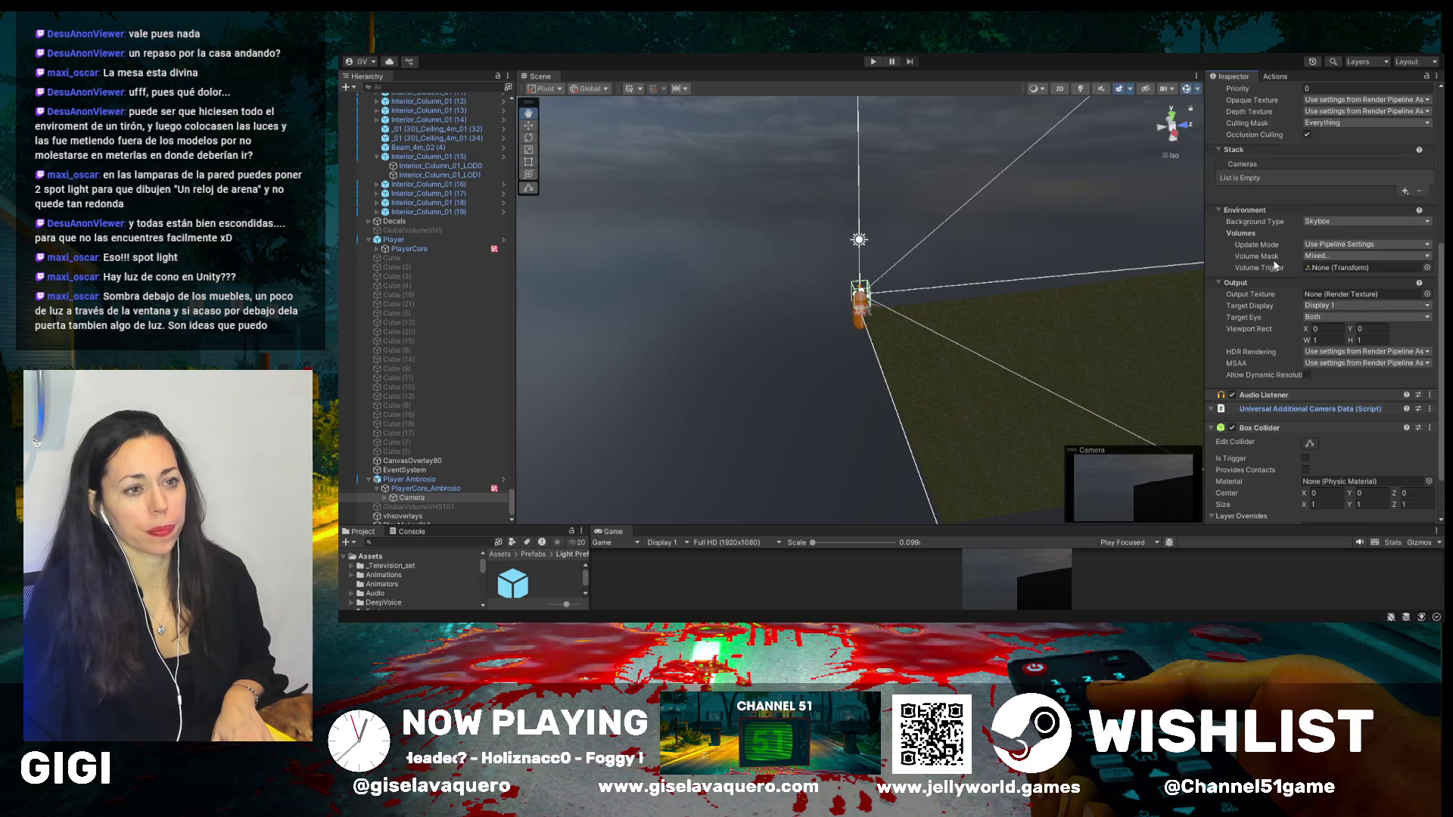
scroll(903, 334, "down", 3)
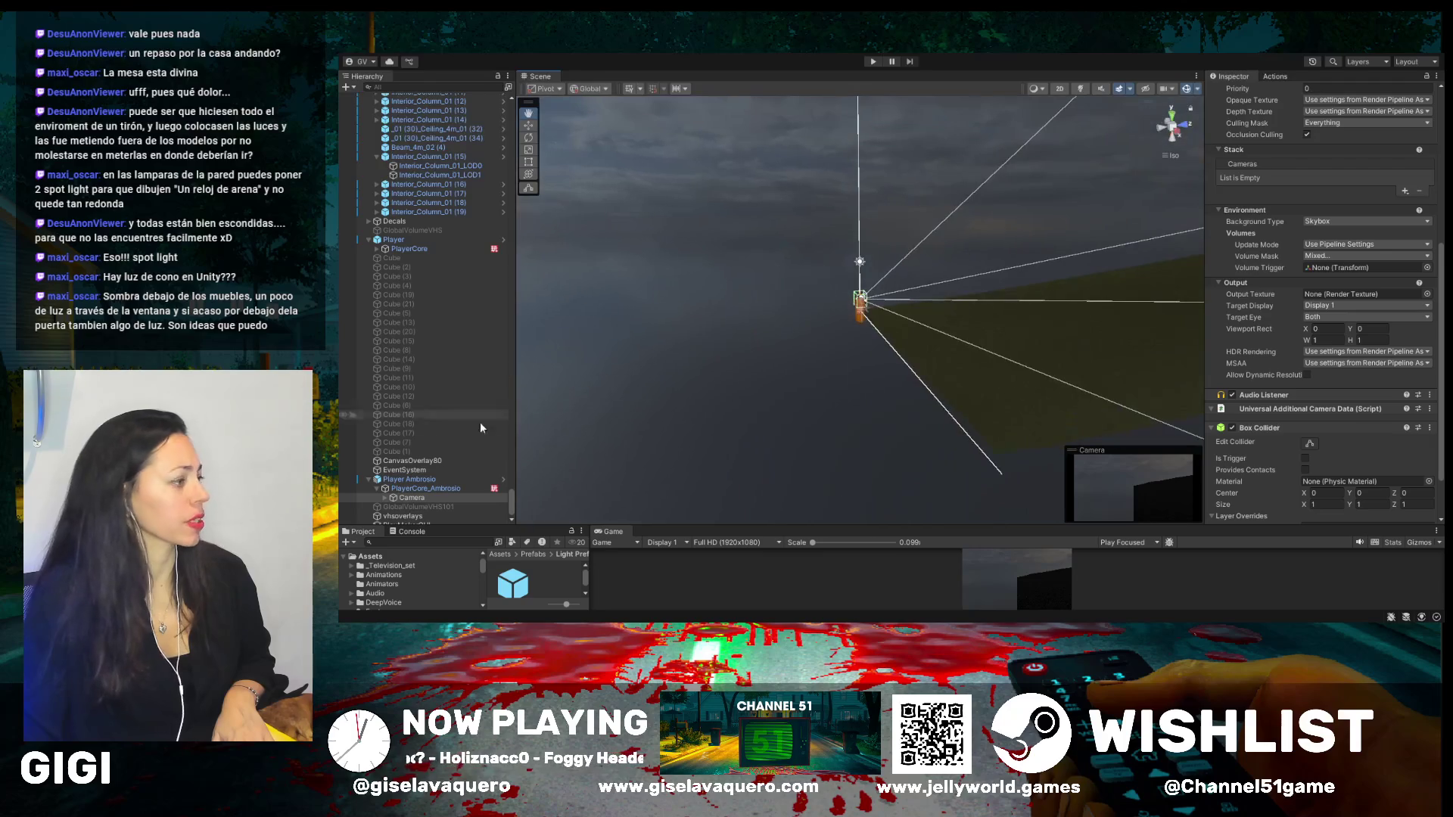
left_click(429, 482)
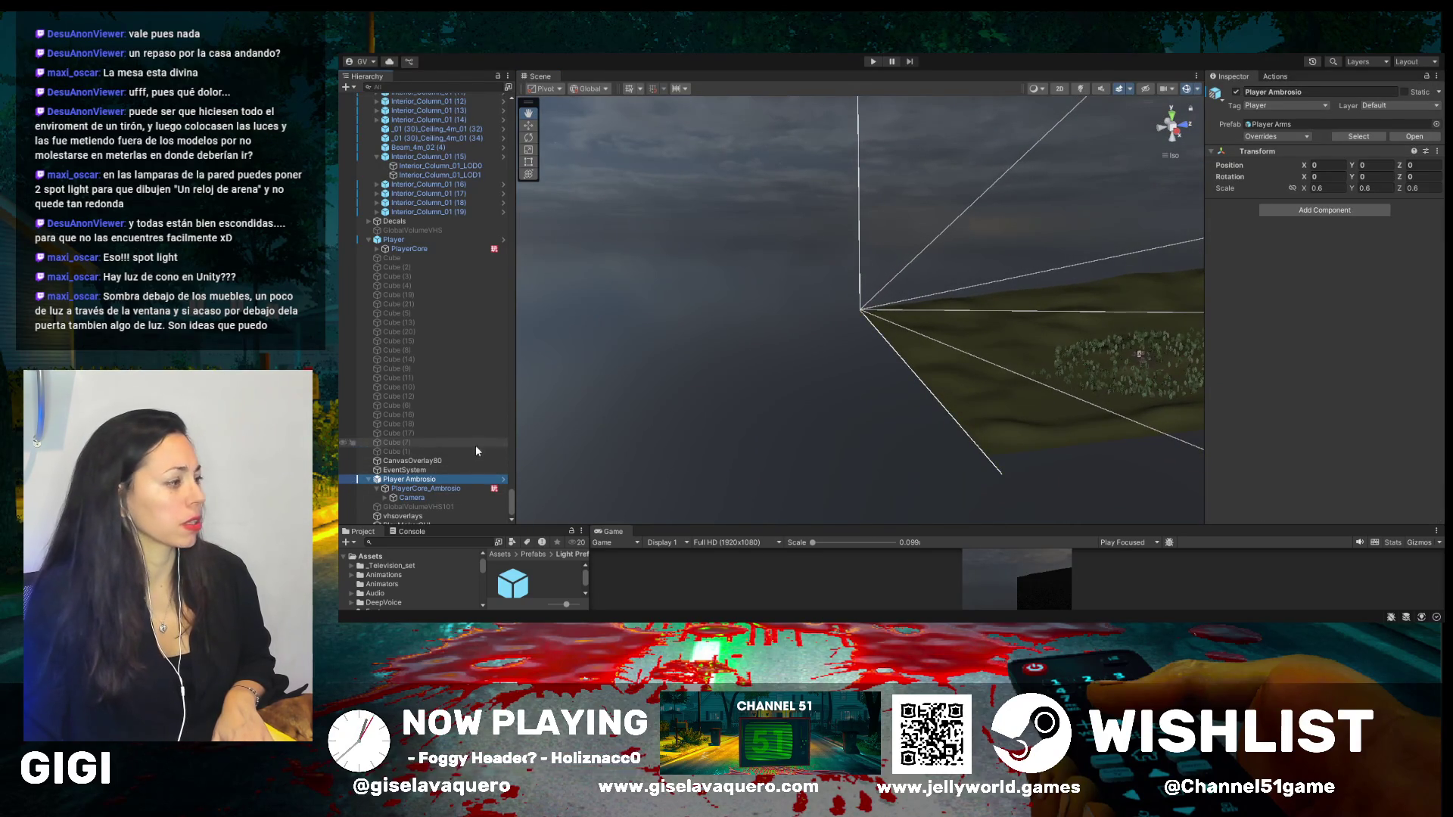
- Move Player Ambrosio to 254.4, 7.794, 253.7 on the outside grass and start Play mode
left_click(529, 125)
mouse_move(911, 309)
left_mouse_down()
mouse_move(1109, 299)
mouse_move(1075, 307)
mouse_move(1151, 343)
mouse_move(1132, 317)
left_mouse_up()
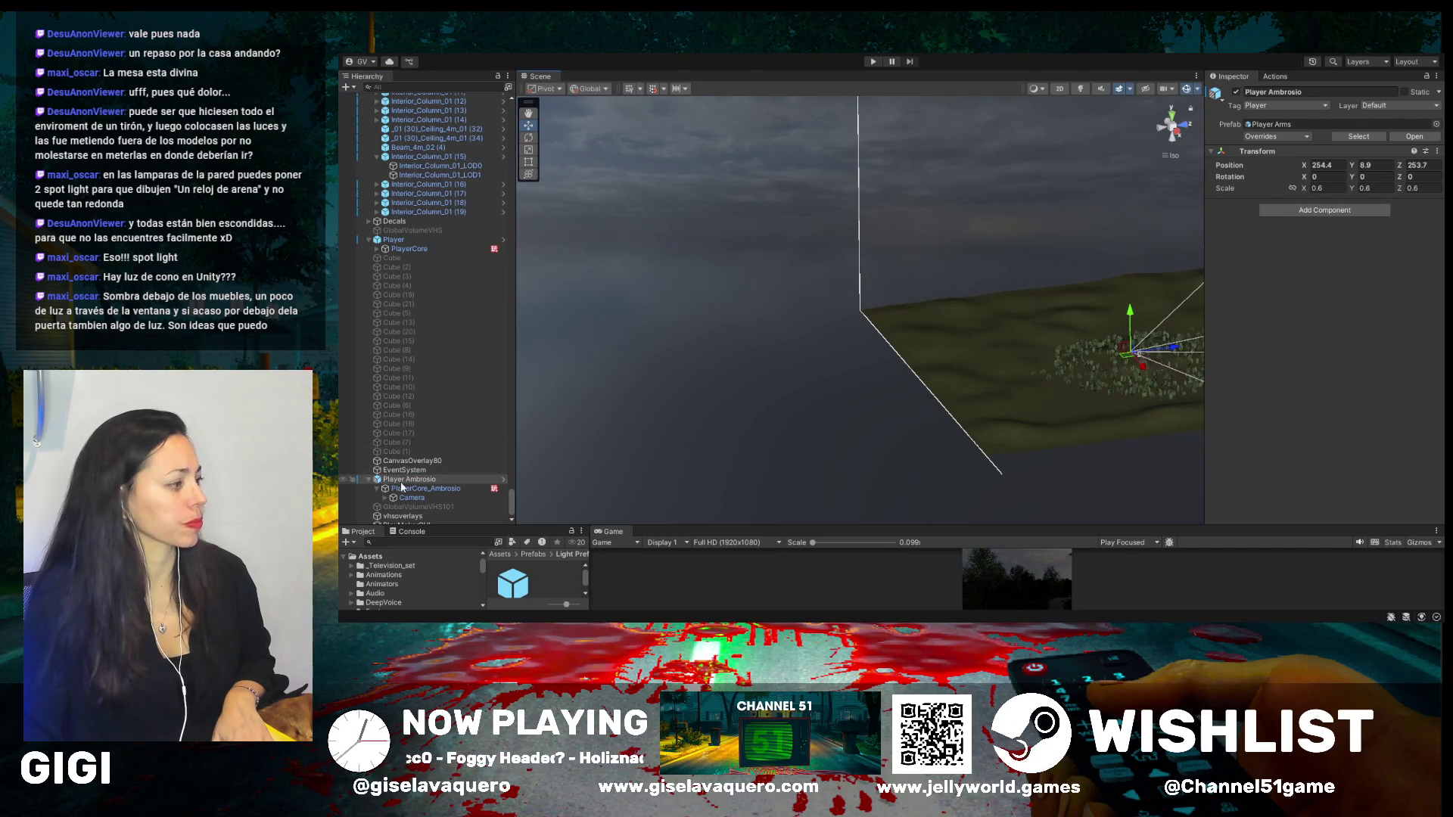
double_click(409, 479)
left_click_drag(639, 379, 643, 462, "alt")
mouse_move(864, 330)
left_mouse_down("alt")
mouse_move(702, 362)
mouse_move(693, 334)
left_mouse_up("alt")
left_click_drag(833, 298, 792, 427)
left_click(873, 62)
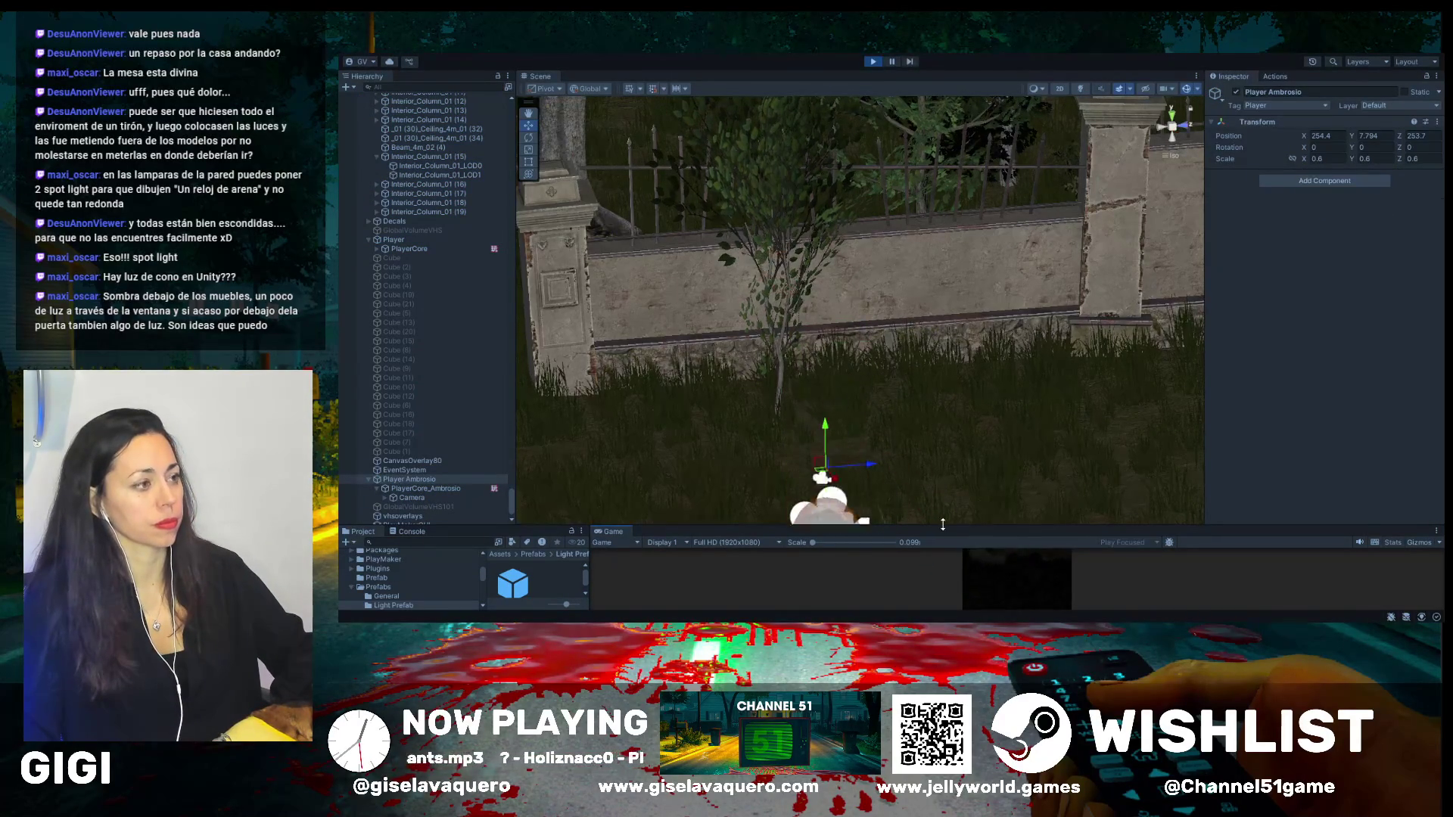
- Enlarge the Game view, play-test from the outdoor start, then stop play mode
left_click_drag(936, 211, 936, 187)
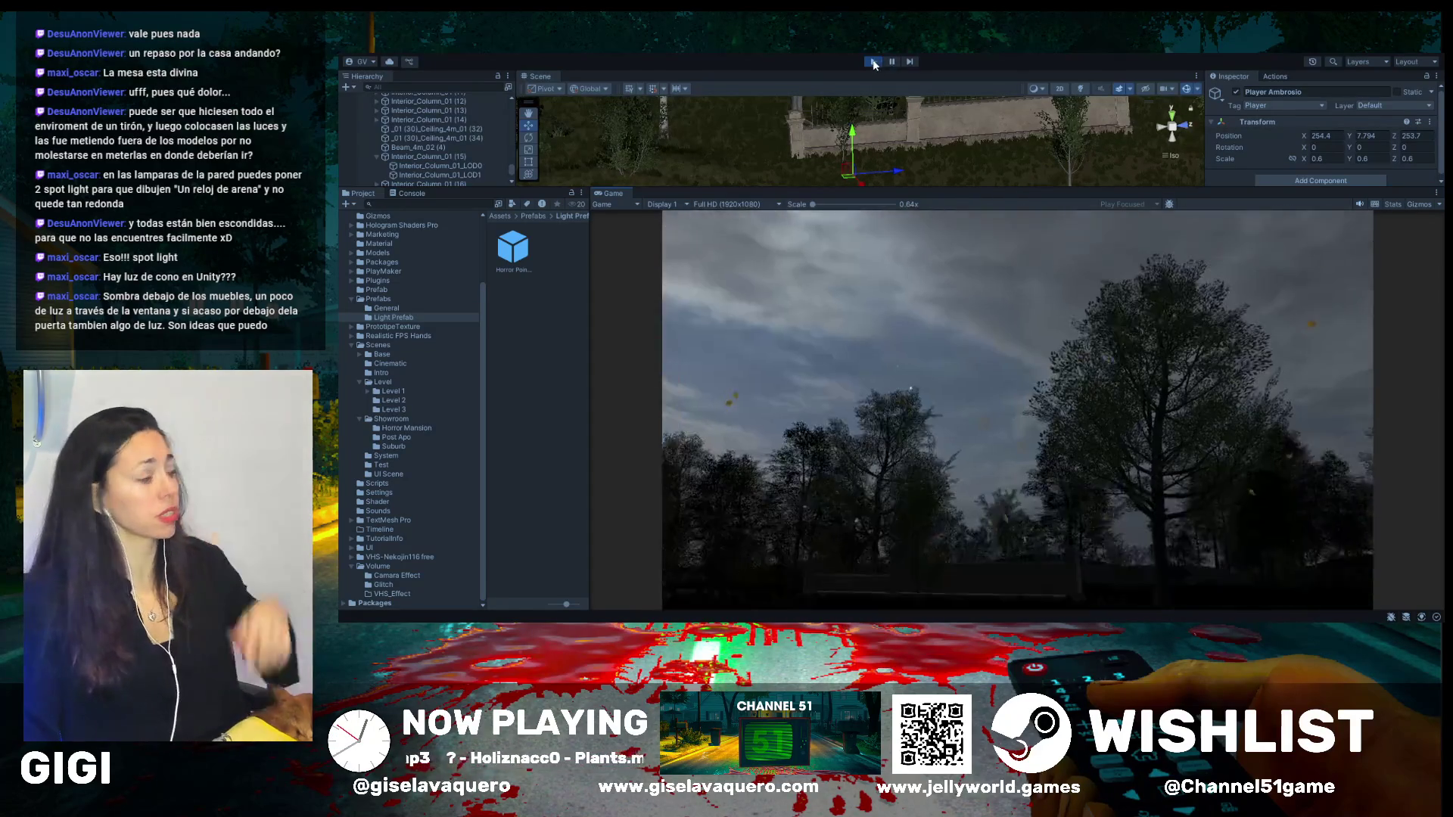
left_click(874, 62)
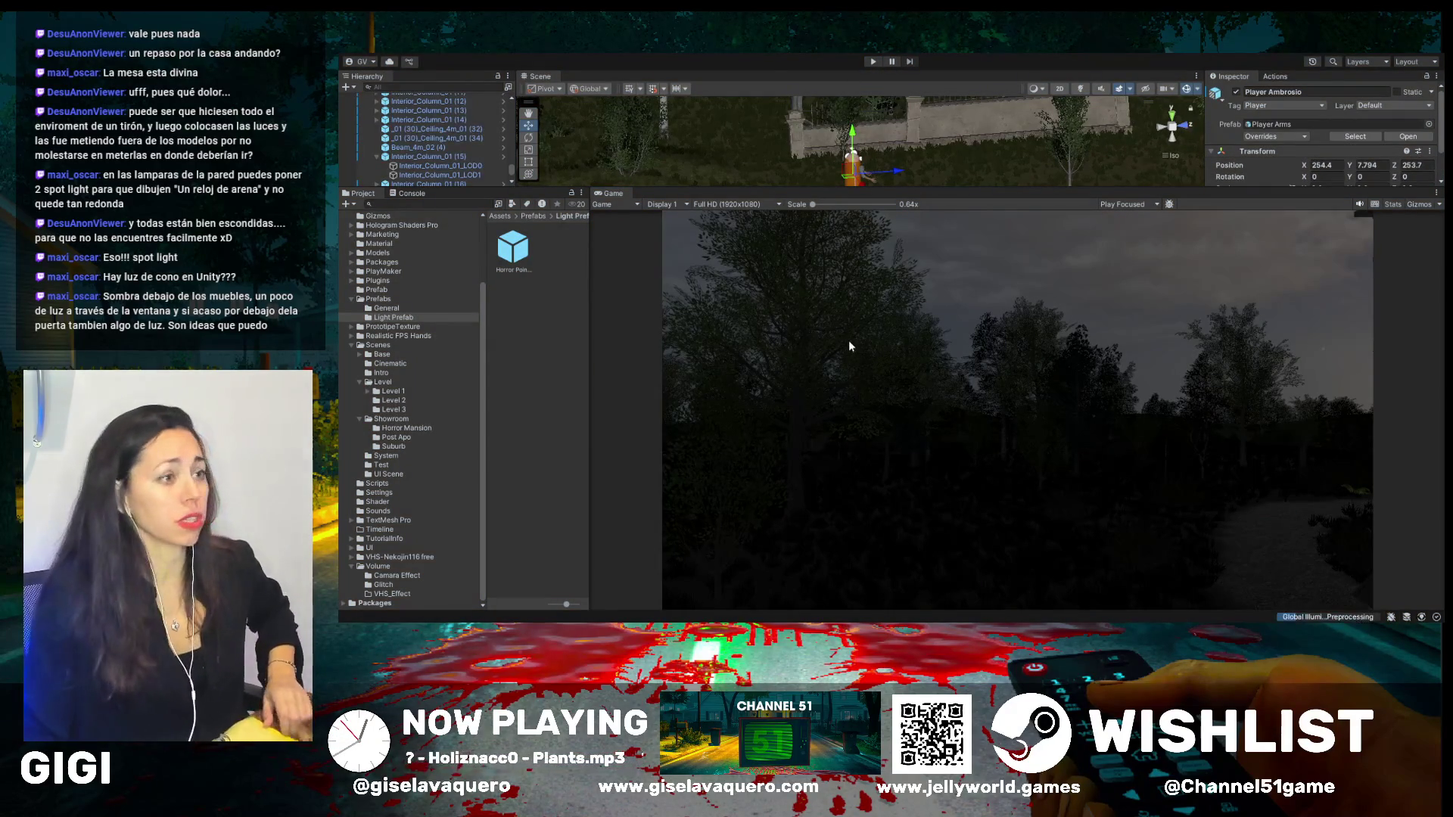
- Enlarge the Scene view again, frame Player Ambrosio, and orbit around the mansion
left_click_drag(894, 189, 899, 497)
key("f")
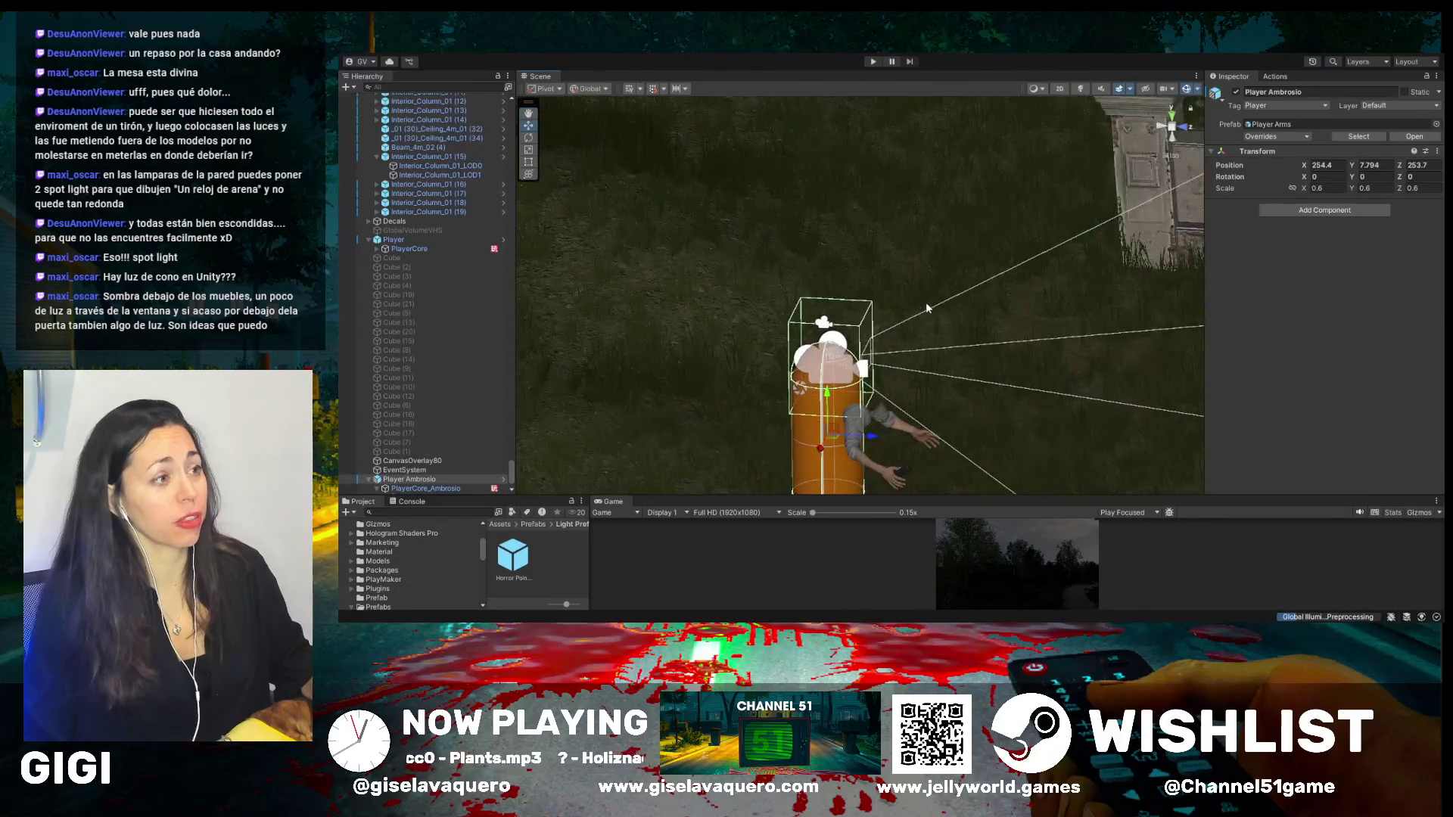
scroll(928, 308, "down", 10)
mouse_move(925, 286)
left_mouse_down()
mouse_move(912, 289)
mouse_move(942, 246)
left_mouse_up()
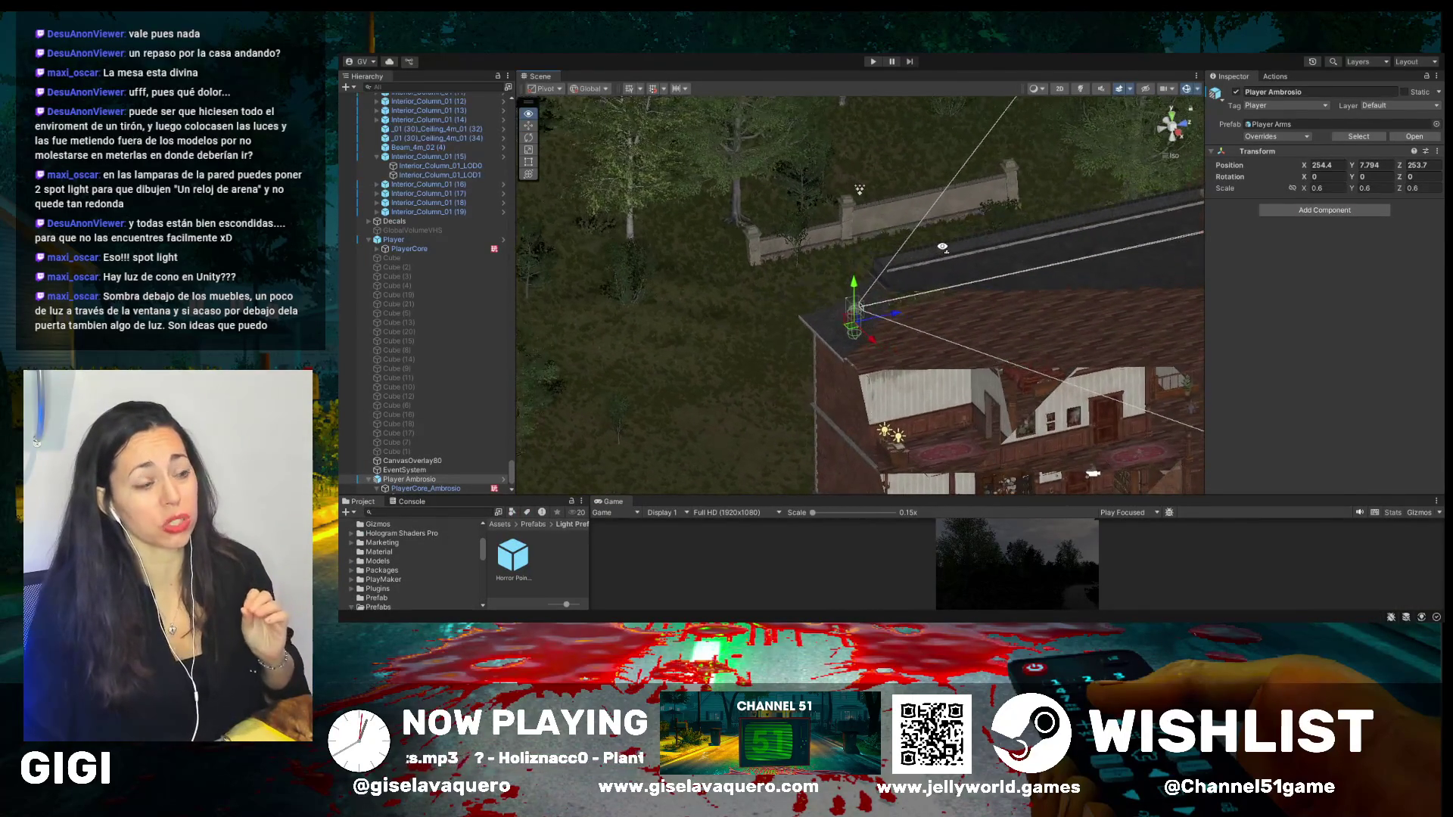
left_click_drag(630, 134, 838, 156)
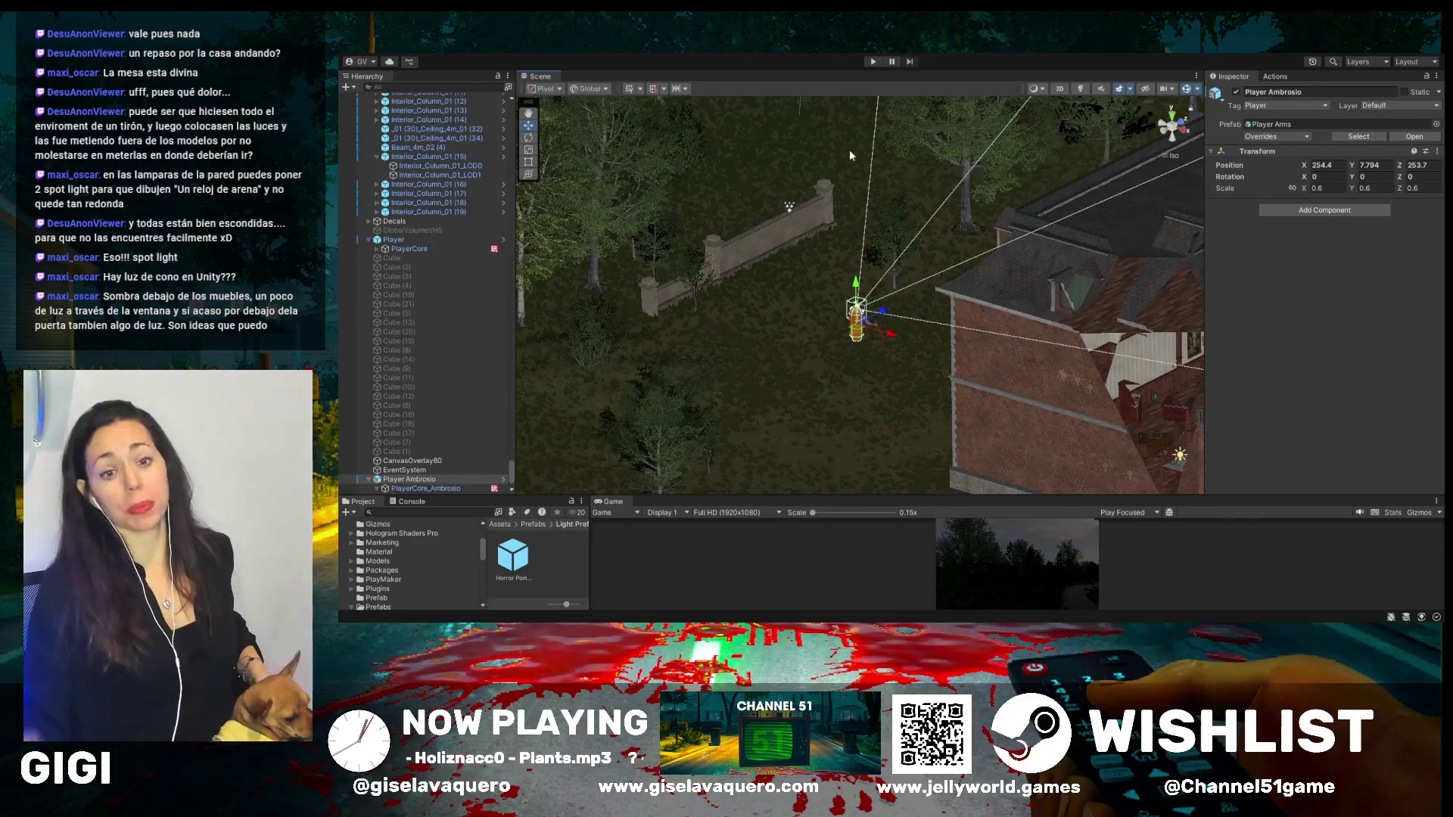